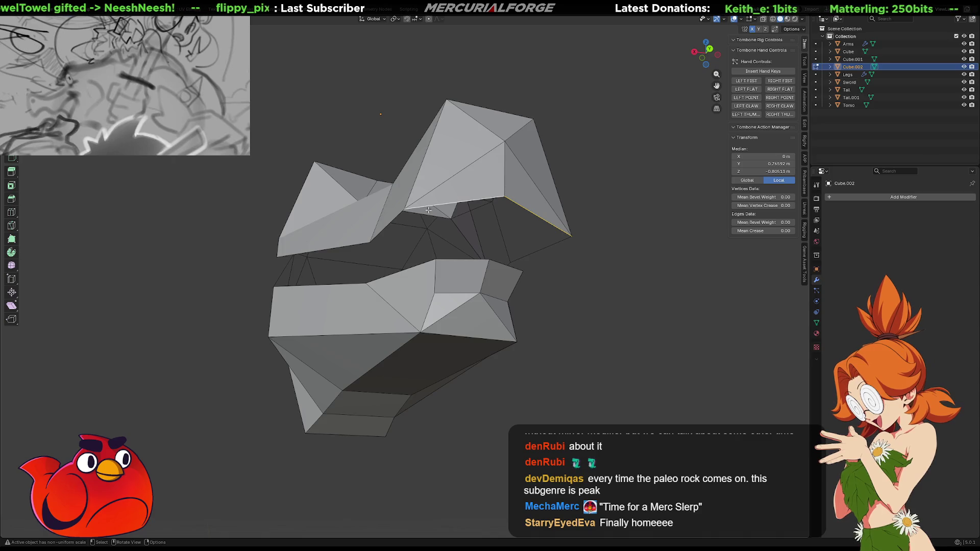
- Fill the gap inside the upper jaw with a new face between two edges
click(400, 216)
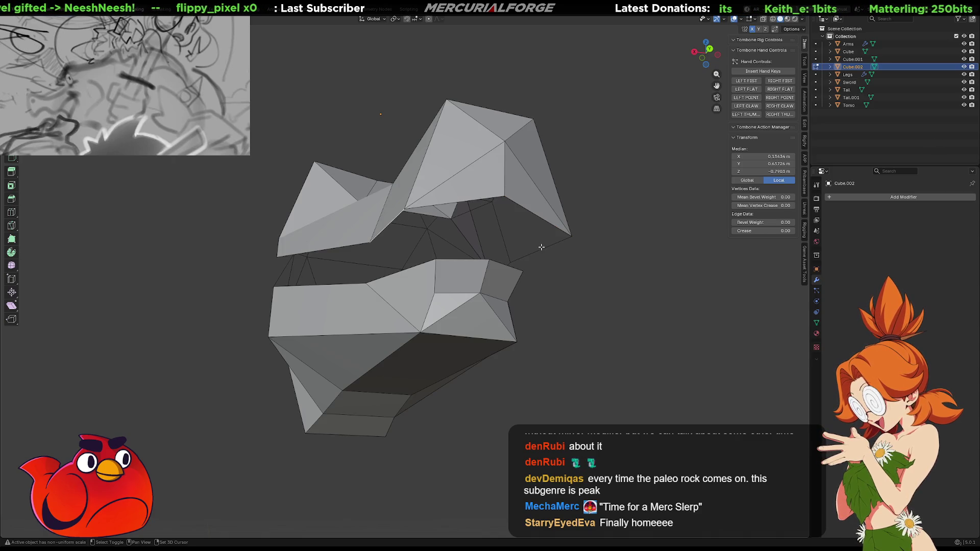
key(f)
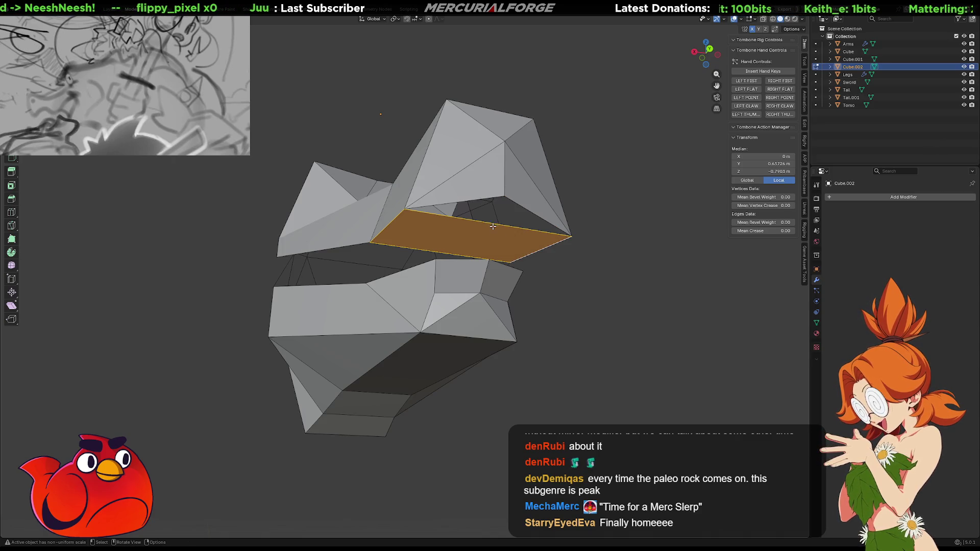
click(493, 223)
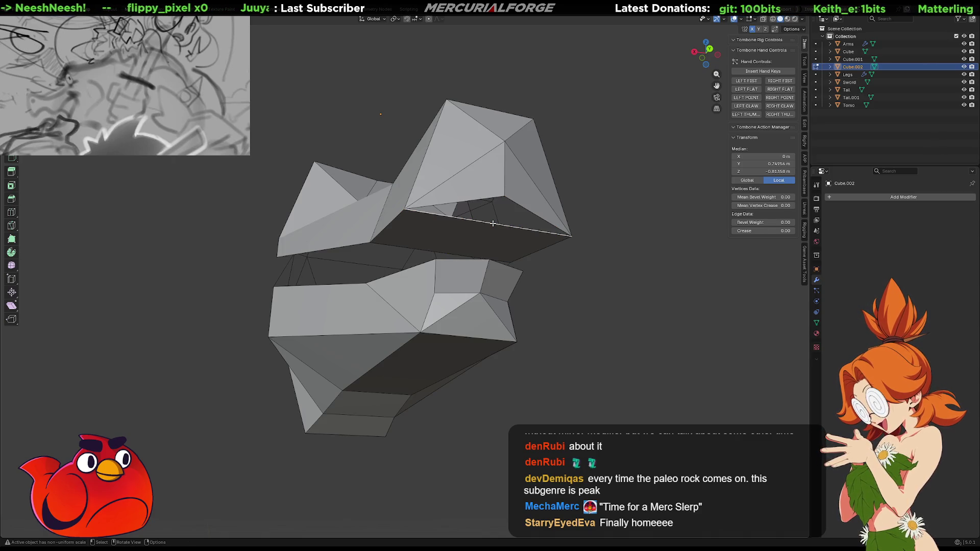
click(514, 204)
mouse_move(515, 205)
middle_down()
mouse_move(426, 204)
mouse_move(373, 269)
middle_up()
- Subdivide the inner face between its left and right edges to add a middle edge
click(364, 271)
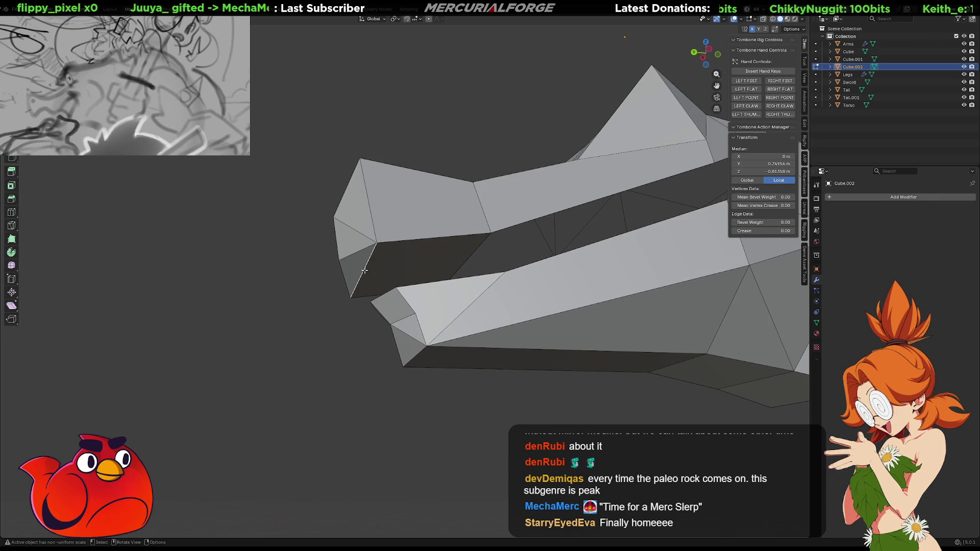
shift+click(465, 260)
right_click(465, 259)
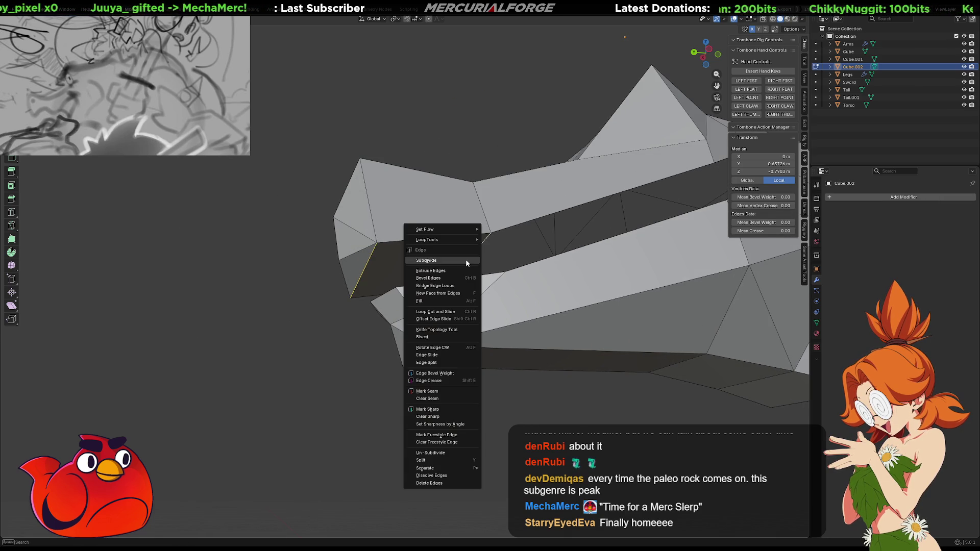
click(466, 258)
- Move the new middle edge with its X position locked to reshape the opening
click(407, 270)
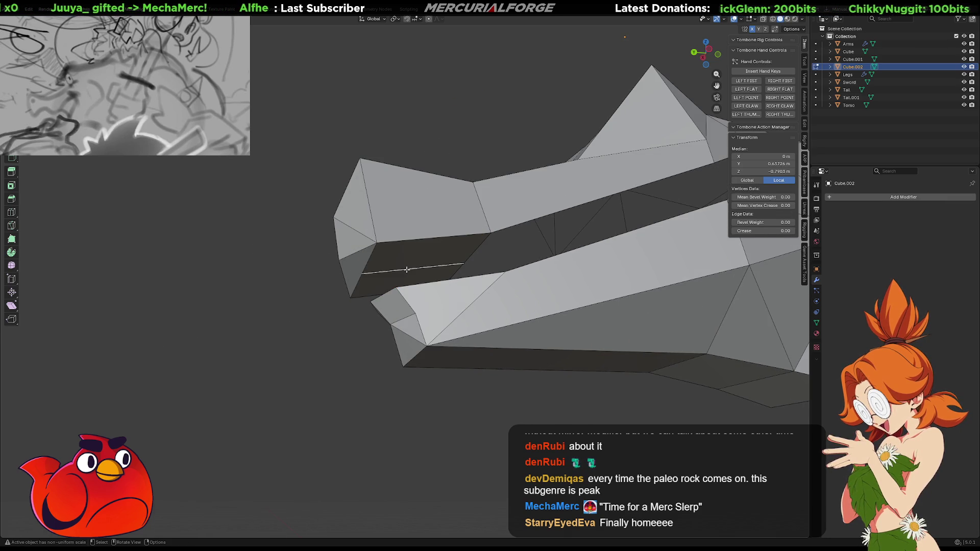
key(g)
key(shift+x)
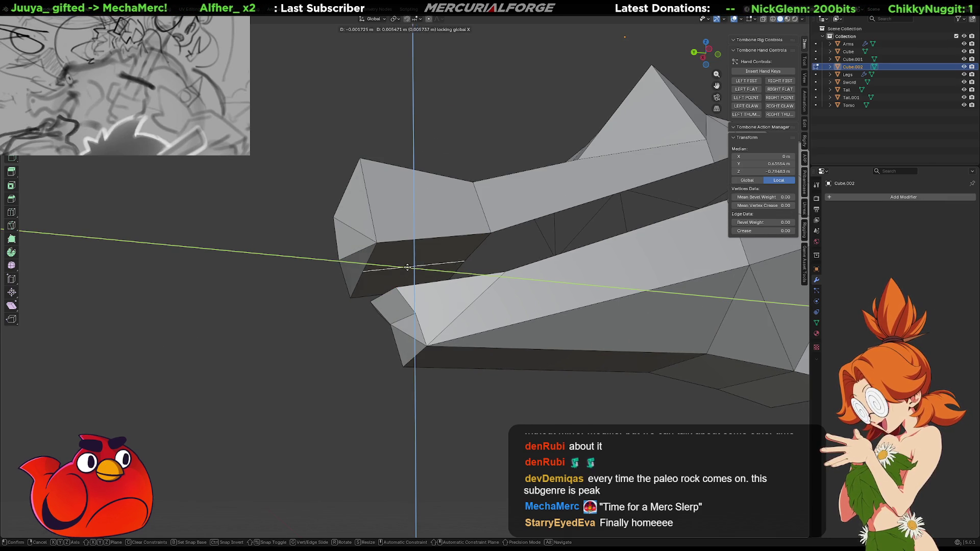
click(418, 245)
mouse_move(418, 245)
middle_down()
mouse_move(580, 251)
mouse_move(541, 257)
mouse_move(547, 266)
middle_up()
click(516, 280)
- Cancel a trial face scale and move the jaw's inner corner vertex with X locked
key(s)
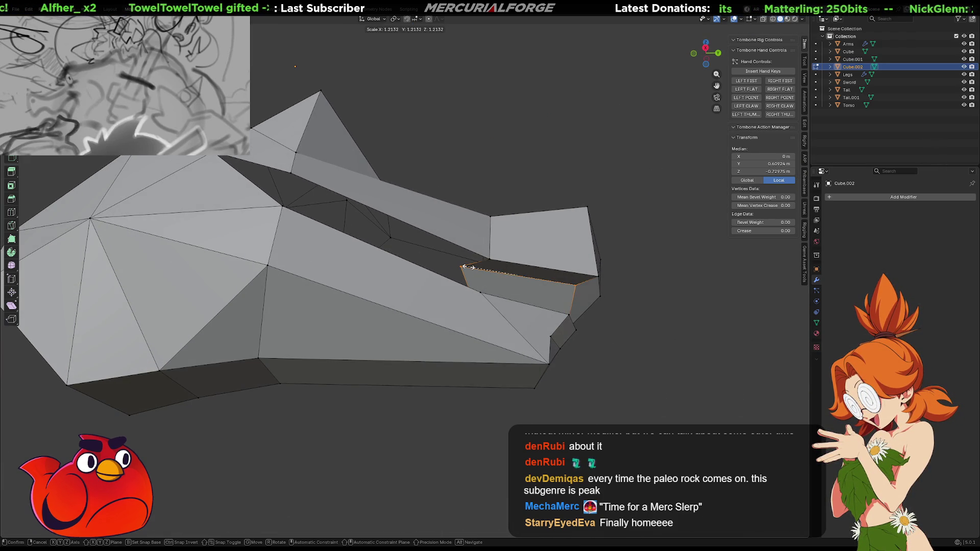
right_click(466, 267)
click(470, 267)
key(g)
key(shift+x)
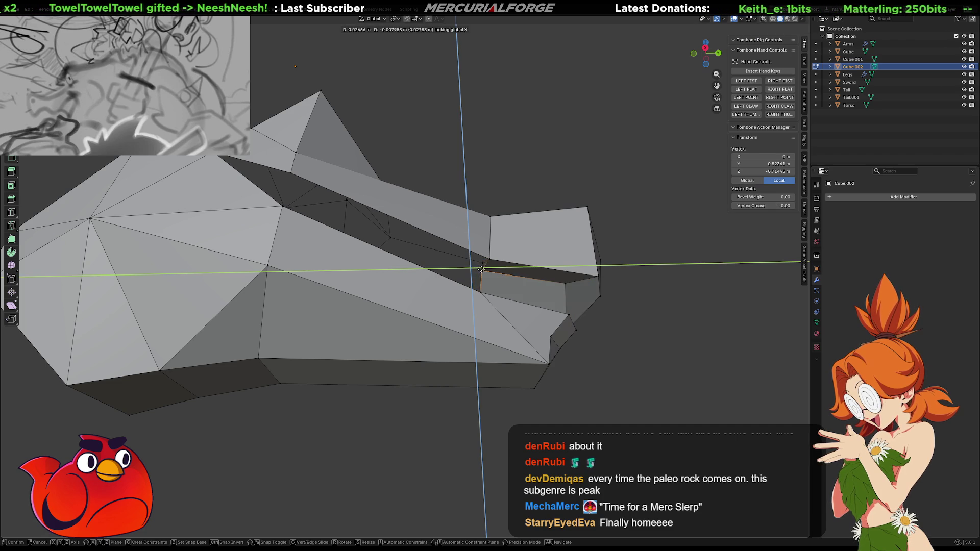
click(484, 270)
mouse_move(475, 271)
middle_down()
mouse_move(475, 282)
mouse_move(490, 283)
middle_up()
- Delete the two-face strip inside the upper jaw and refill the hole with one face
ctrl+click(507, 276)
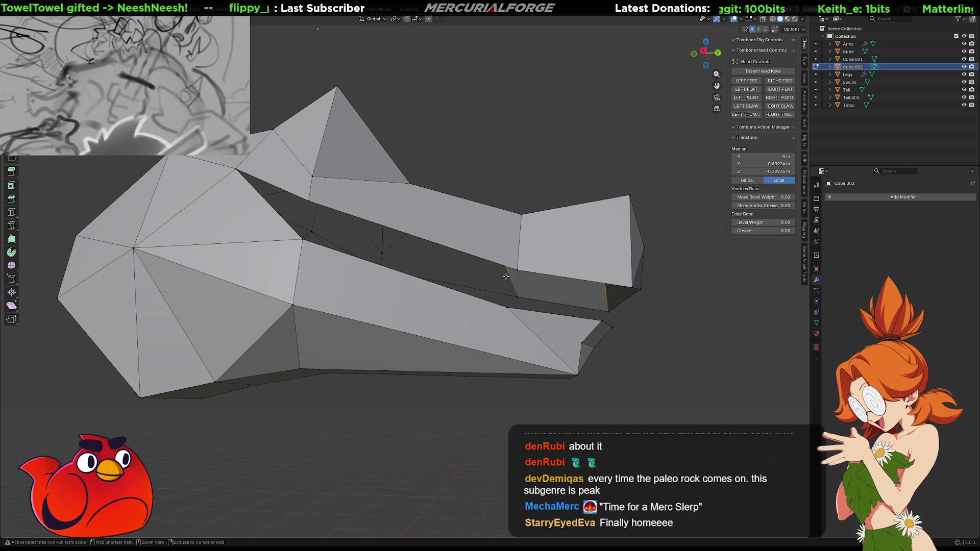
key(x)
click(512, 280)
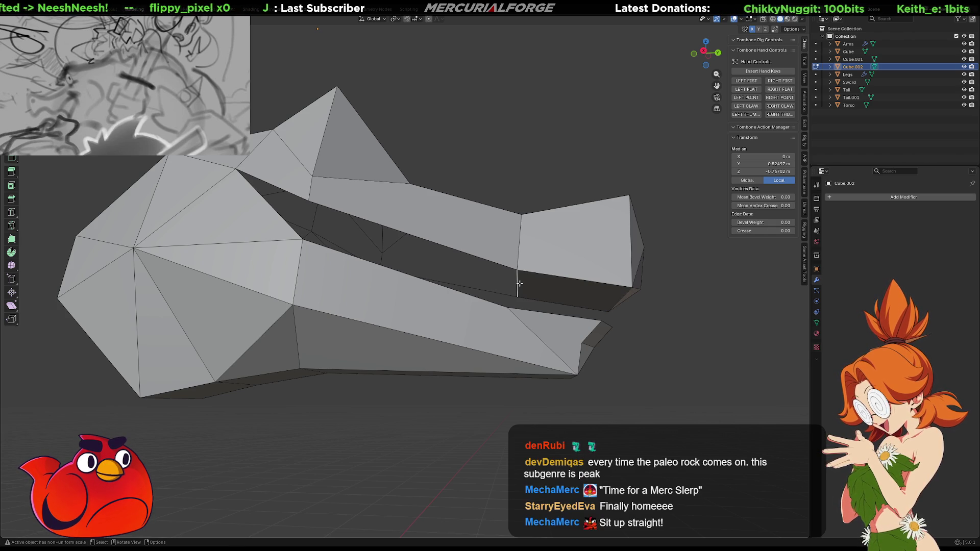
key(f)
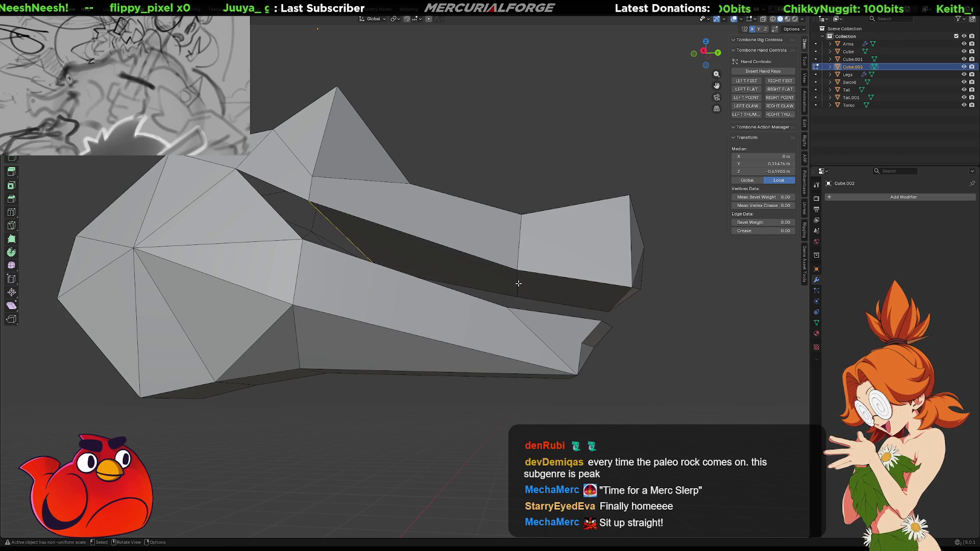
- Fill the remaining gap at the other end of the head with a new face
middle_drag(498, 277, 412, 288)
key(f)
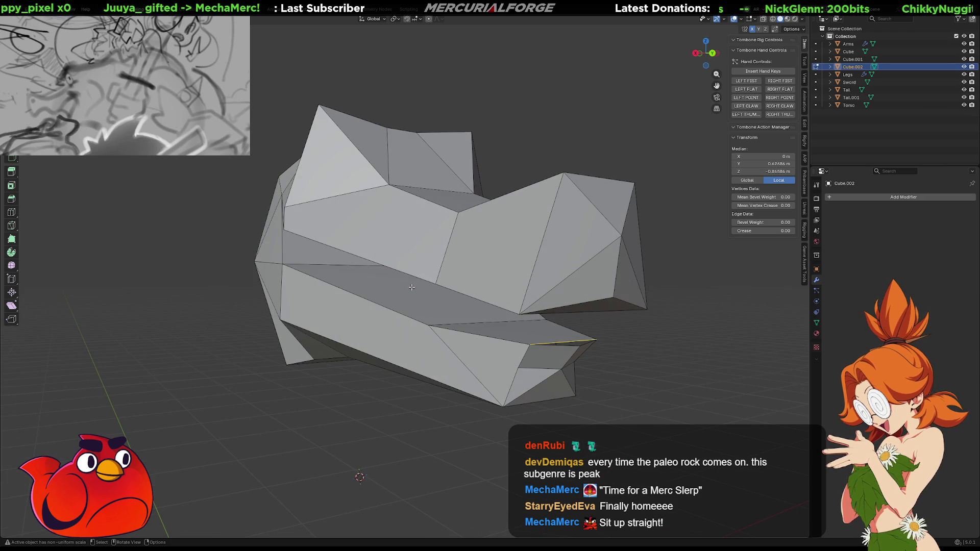
click(574, 340)
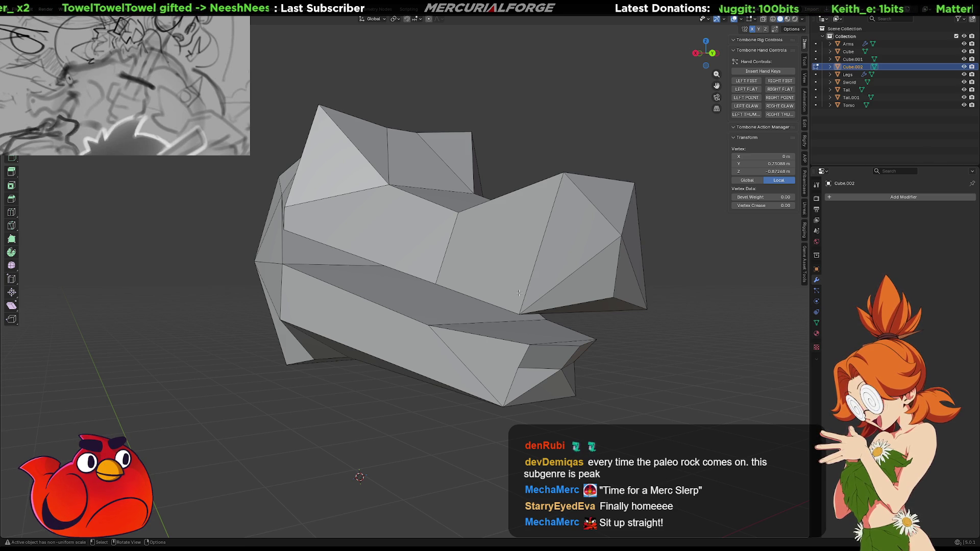
middle_drag(532, 340, 531, 317)
- Select edge loops across the mouth band, try Bridge Edge Loops, then undo it
alt+click(578, 207)
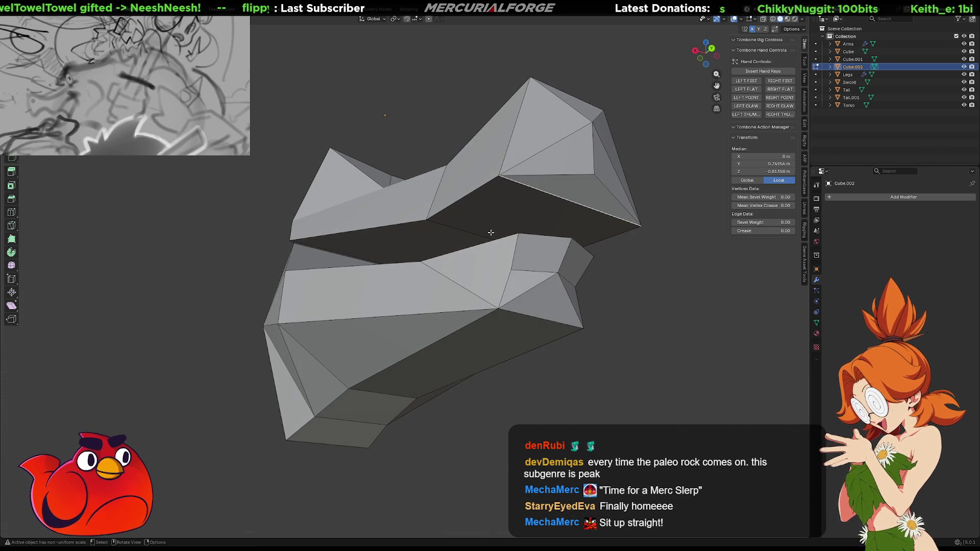
alt+click(478, 233)
alt+click(577, 200)
ctrl+alt+click(493, 229)
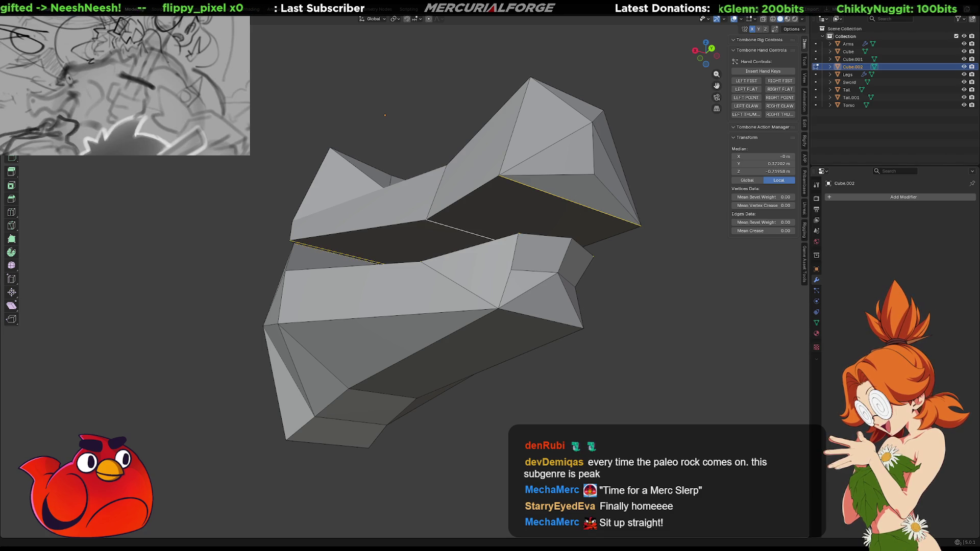
mouse_move(435, 320)
middle_down()
mouse_move(418, 314)
mouse_move(469, 332)
middle_up()
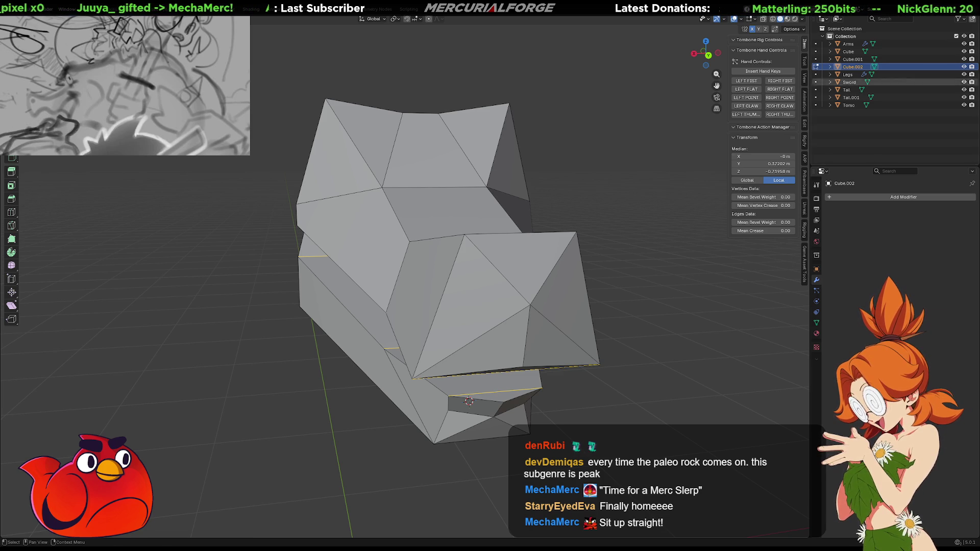
middle_drag(485, 316, 527, 292)
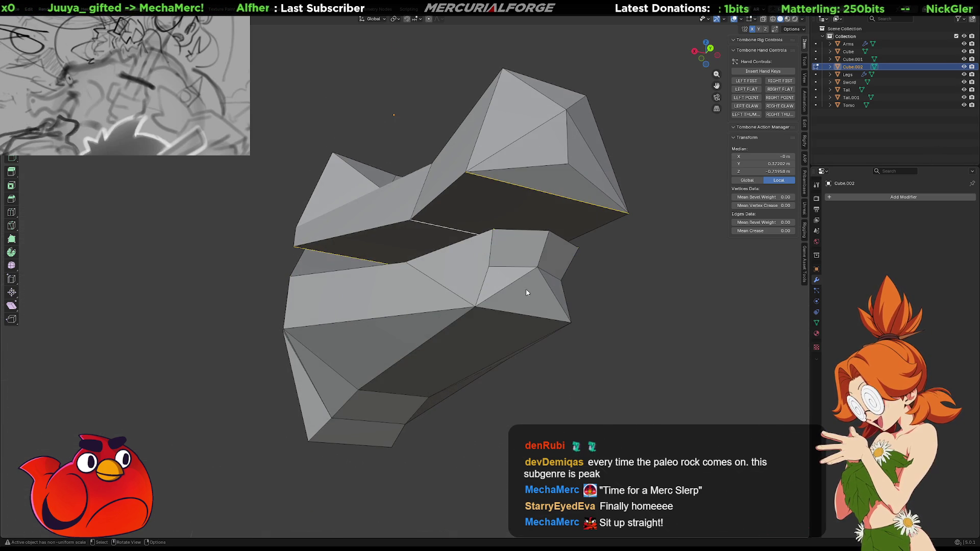
right_click(537, 186)
click(533, 188)
key(ctrl+z)
mouse_move(533, 192)
middle_down()
mouse_move(480, 221)
mouse_move(435, 264)
mouse_move(413, 263)
middle_up()
- Raise an inner mouth edge vertically along Z
shift+click(435, 264)
key(g)
key(z)
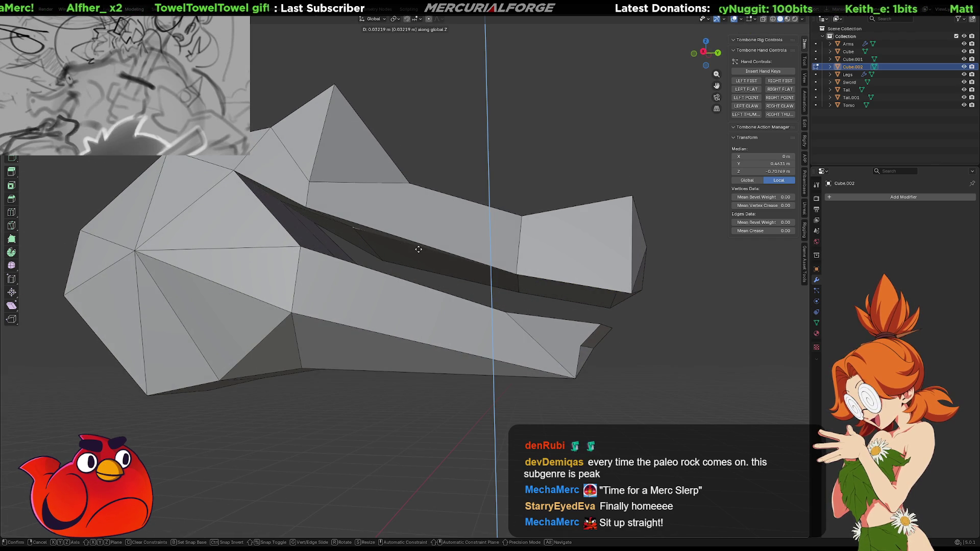
click(419, 249)
mouse_move(382, 240)
middle_down()
mouse_move(383, 225)
mouse_move(359, 247)
mouse_move(360, 238)
middle_up()
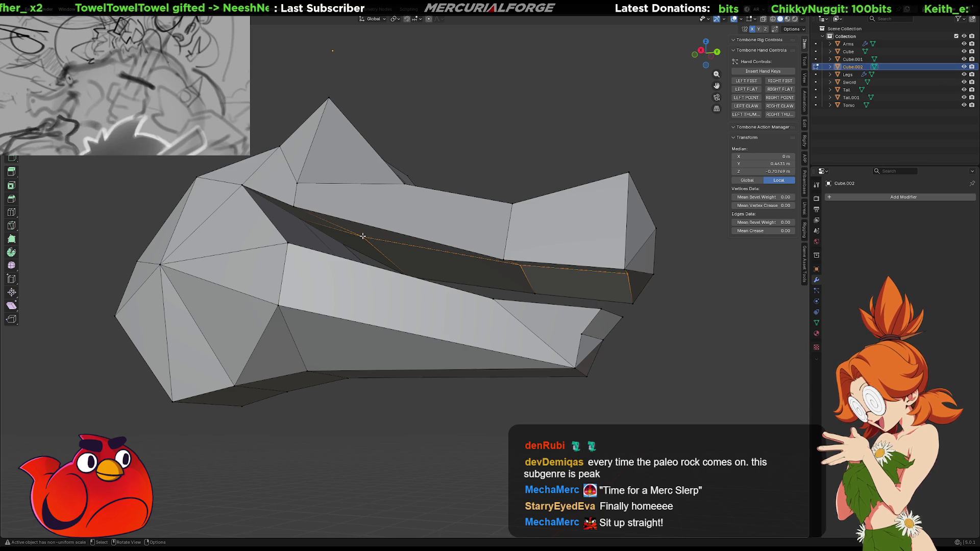
- Raise two inner mouth vertices vertically along Z
click(363, 236)
key(g)
key(z)
click(369, 223)
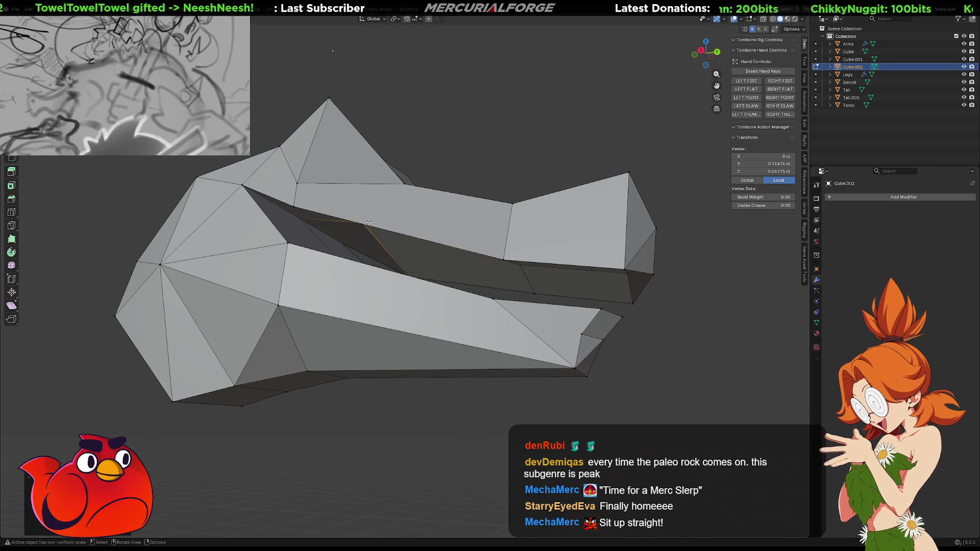
key(g)
key(z)
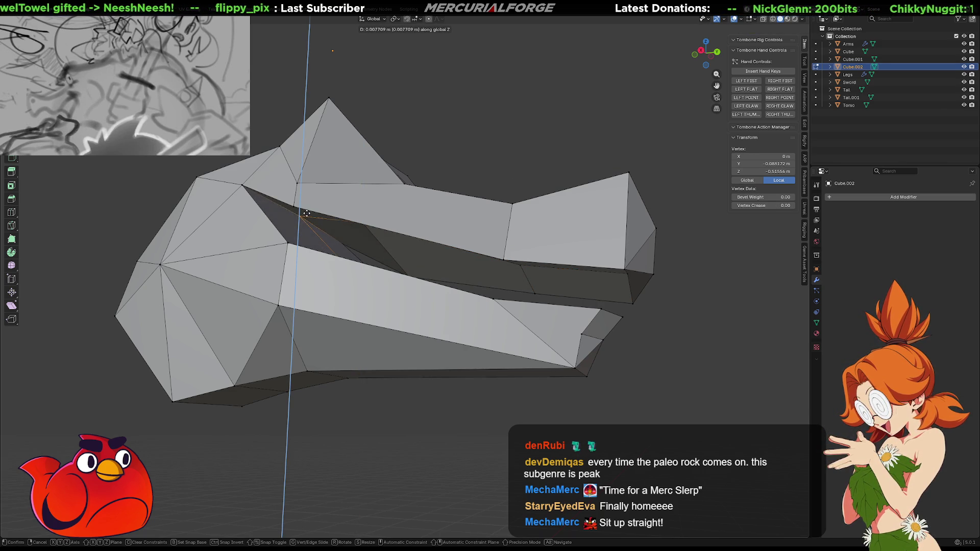
click(317, 238)
scroll(317, 238, up, 5)
mouse_move(317, 239)
middle_down()
mouse_move(437, 269)
mouse_move(498, 262)
mouse_move(464, 256)
mouse_move(466, 221)
middle_up()
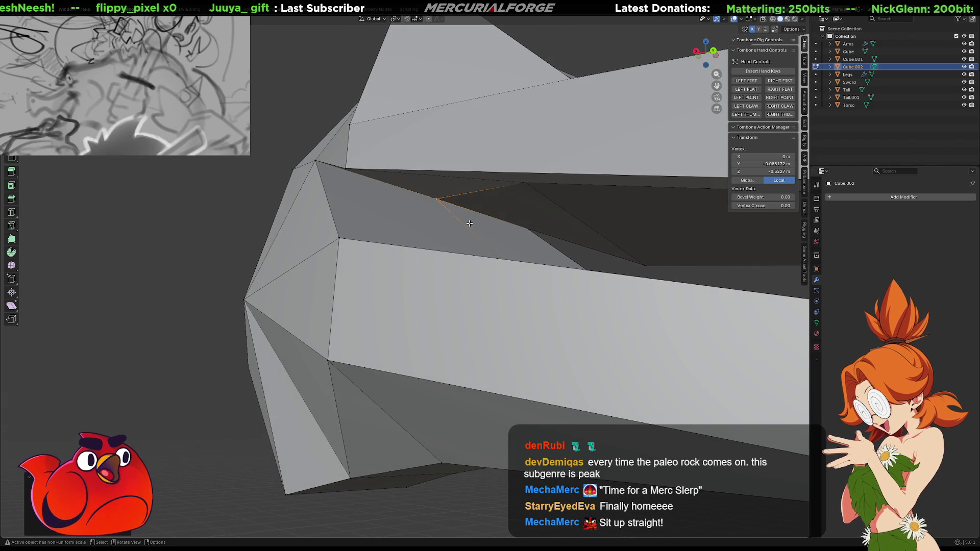
- Subdivide the mouth's rear corner edge and join its midpoint to the opposite vertex
click(466, 225)
right_click(466, 232)
click(466, 233)
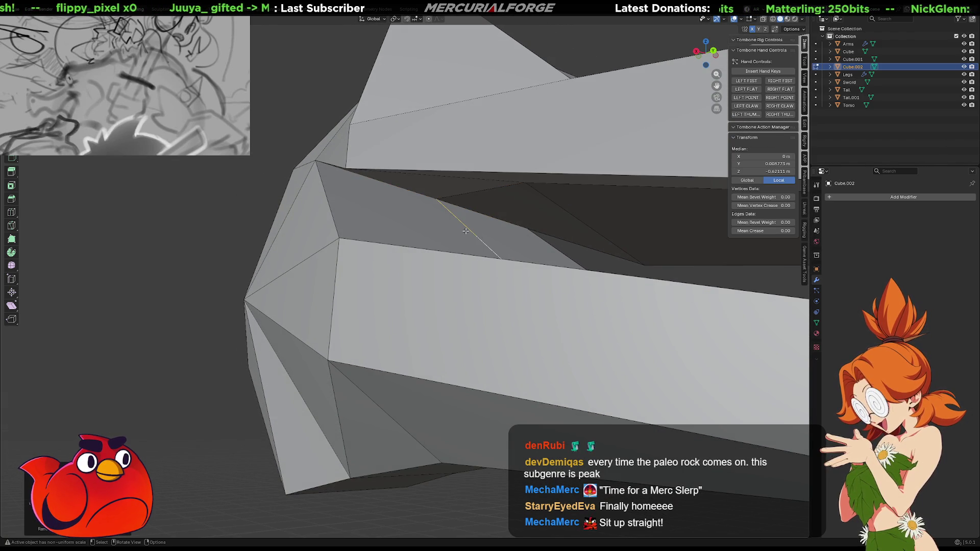
key(1)
click(476, 236)
shift+click(314, 162)
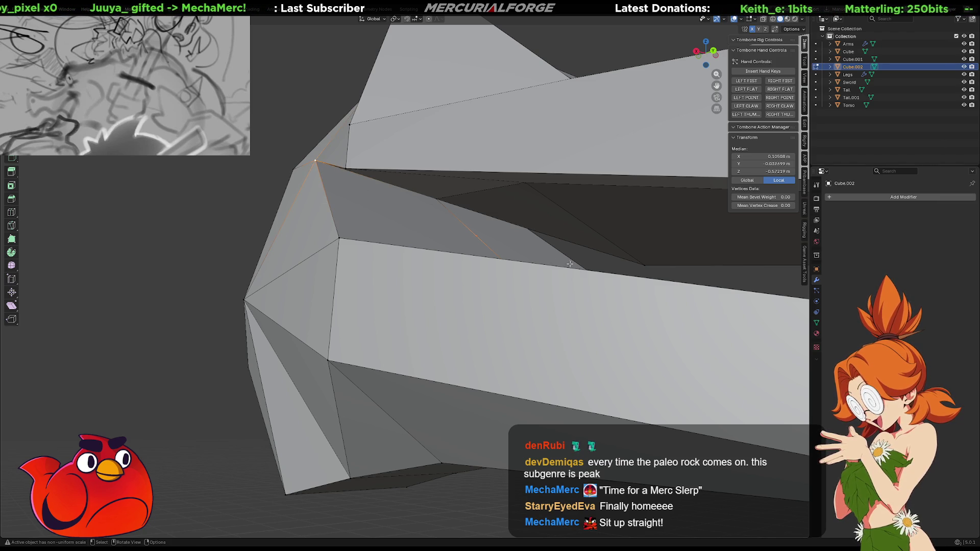
click(491, 234)
shift+click(525, 227)
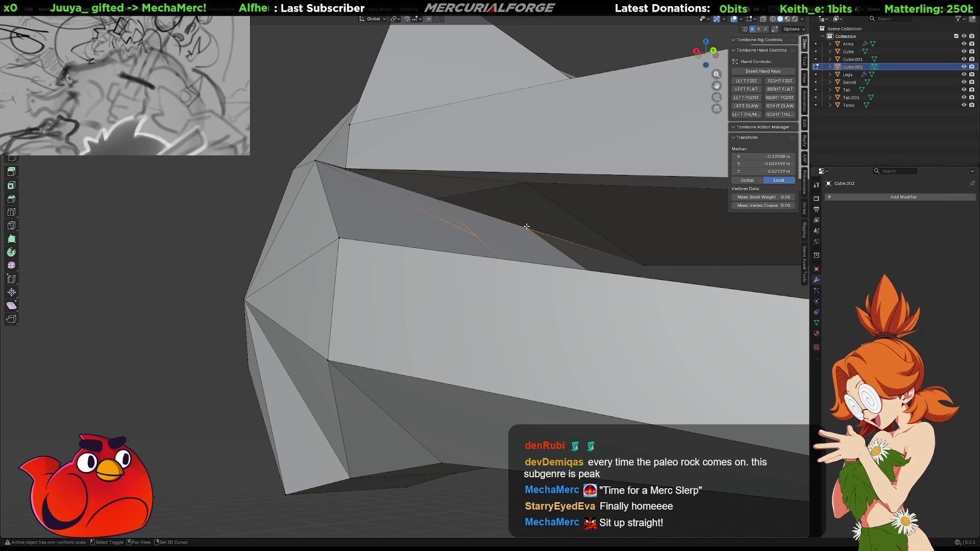
key(j)
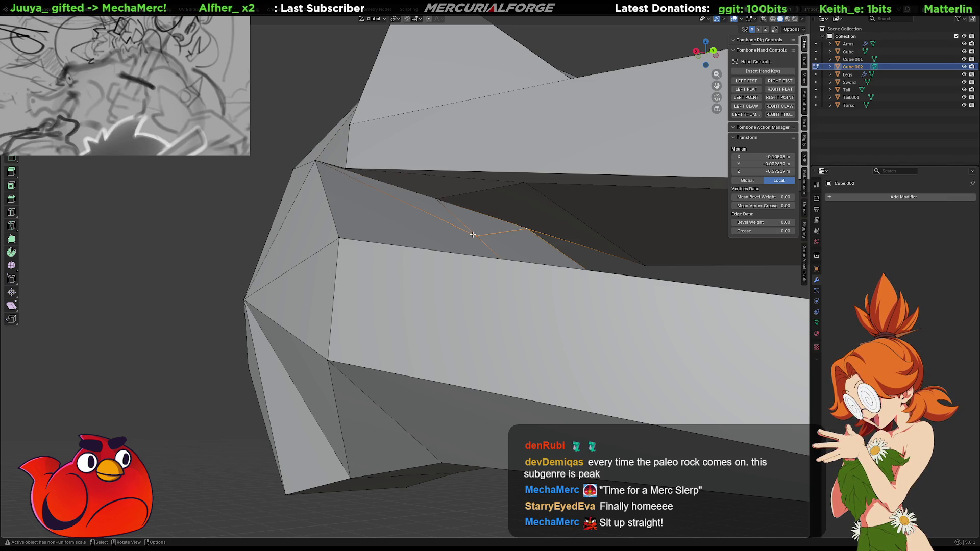
- Move a mouth-corner vertex to a new position to change the inner face's slope
click(473, 234)
middle_drag(473, 234, 474, 274)
key(g)
click(429, 289)
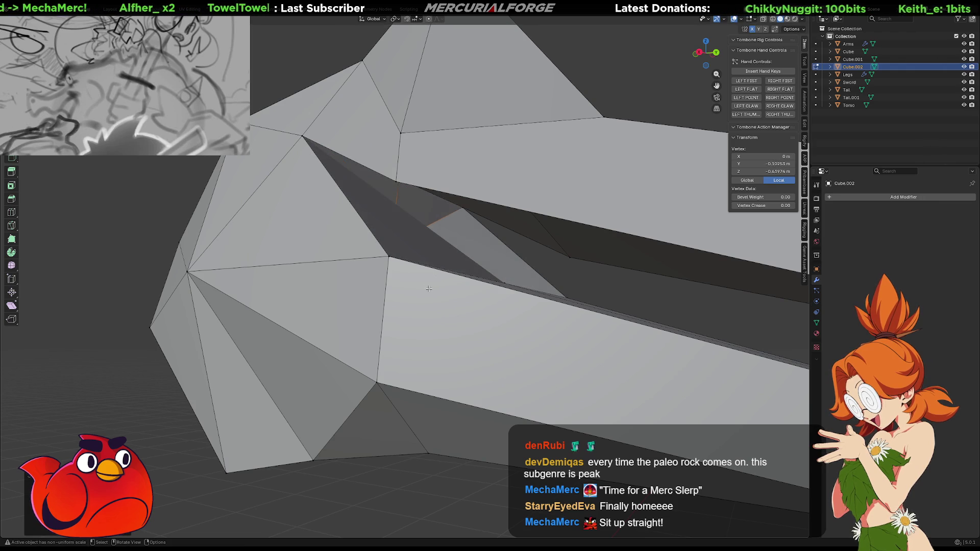
mouse_move(461, 226)
middle_down()
mouse_move(398, 228)
mouse_move(421, 225)
middle_up()
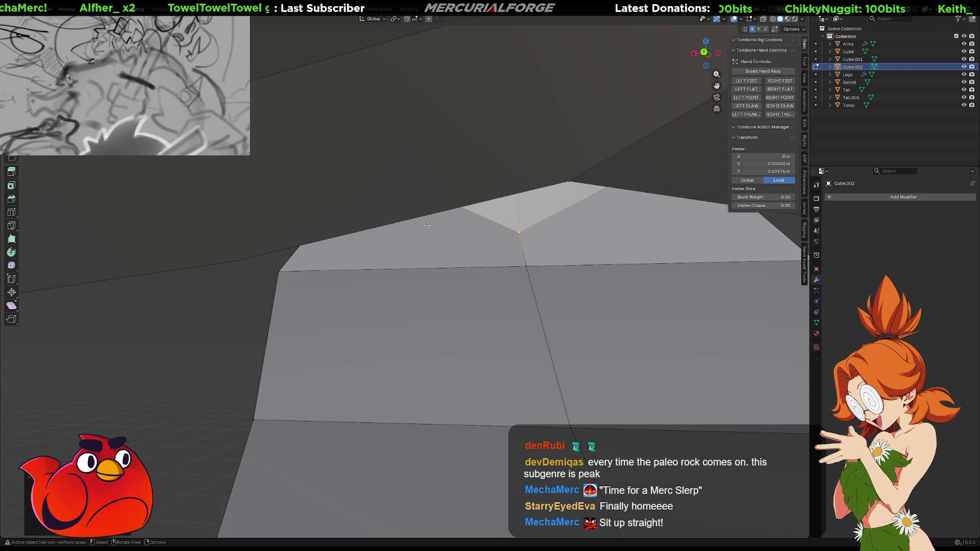
- Select the corner vertices along the mouth edge, panning along the jaw
shift+click(284, 276)
shift+click(285, 275)
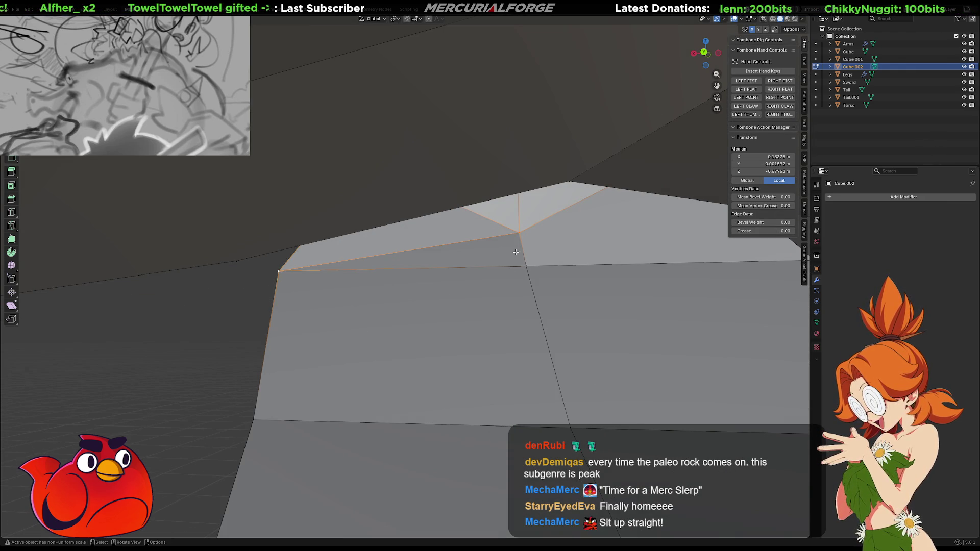
shift+middle_drag(284, 275, 756, 271)
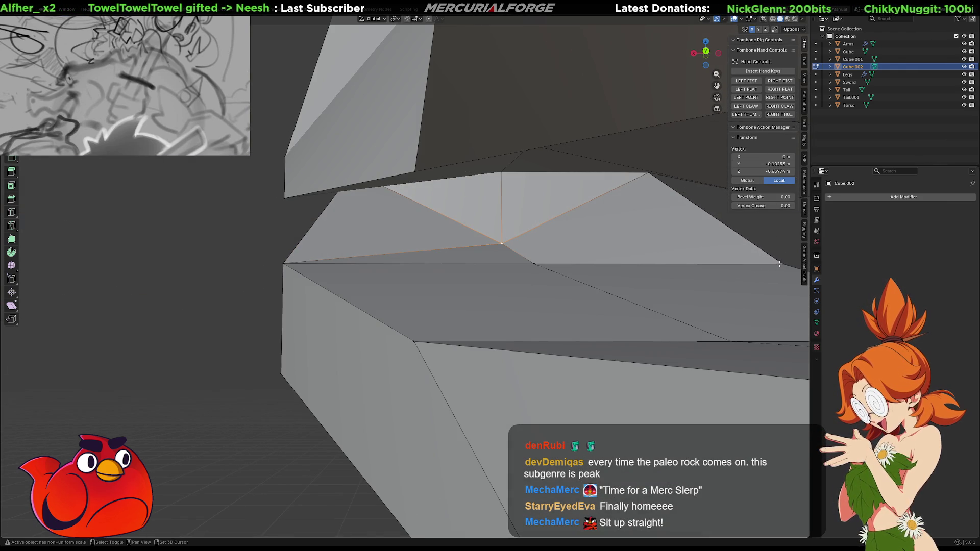
shift+click(779, 264)
scroll(550, 269, down, 5)
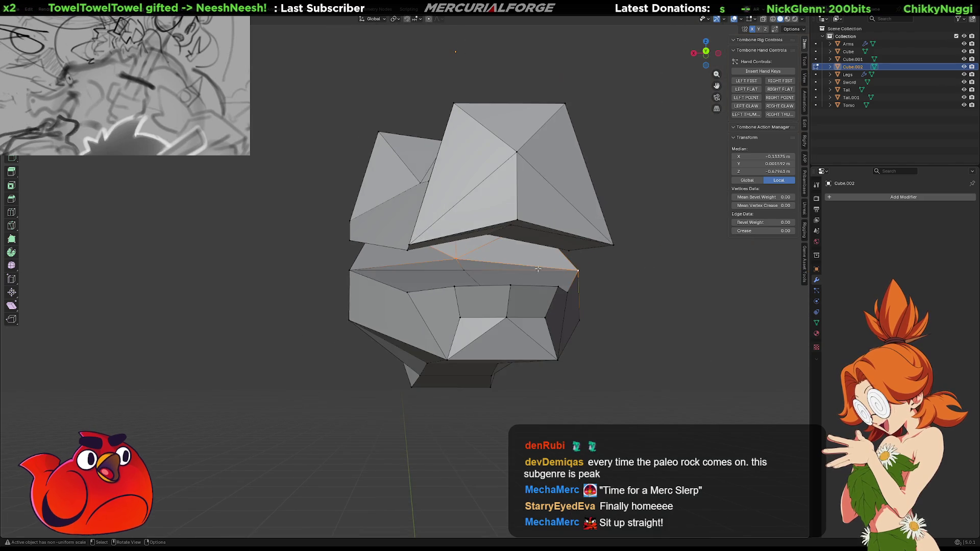
- Select the strip of faces bridging the mouth gap and remove it
scroll(550, 269, up, 5)
mouse_move(550, 269)
middle_down()
mouse_move(532, 286)
mouse_move(531, 266)
middle_up()
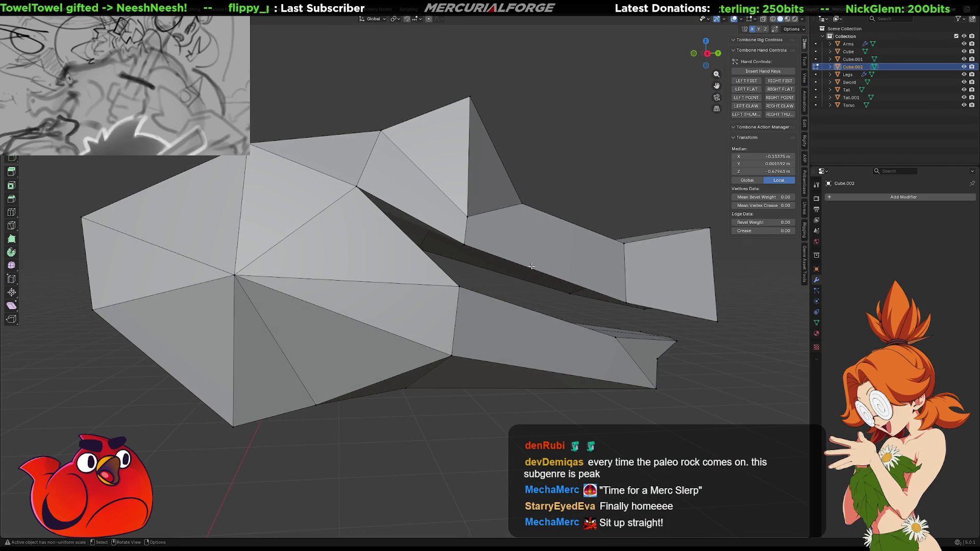
mouse_move(633, 327)
middle_down()
mouse_move(607, 295)
mouse_move(505, 294)
middle_up()
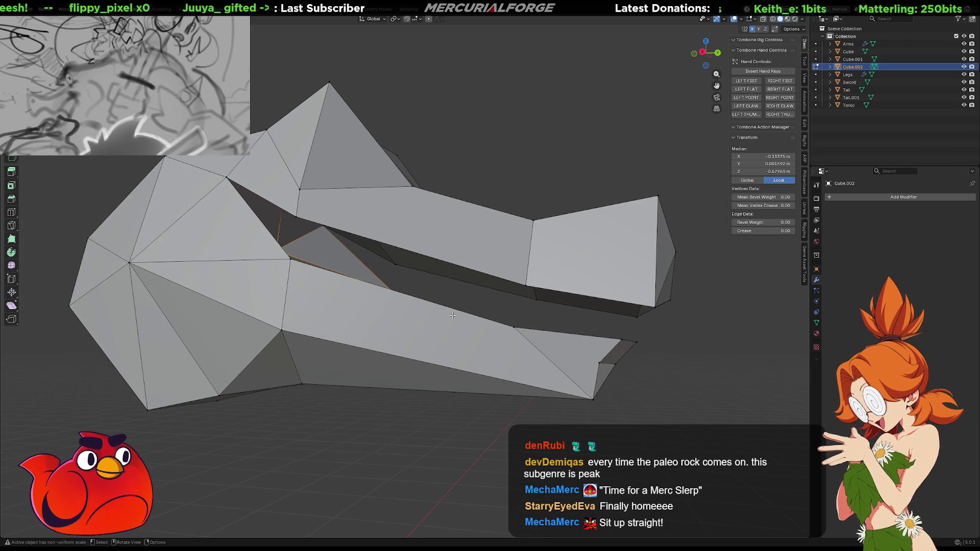
key(ctrl+z)
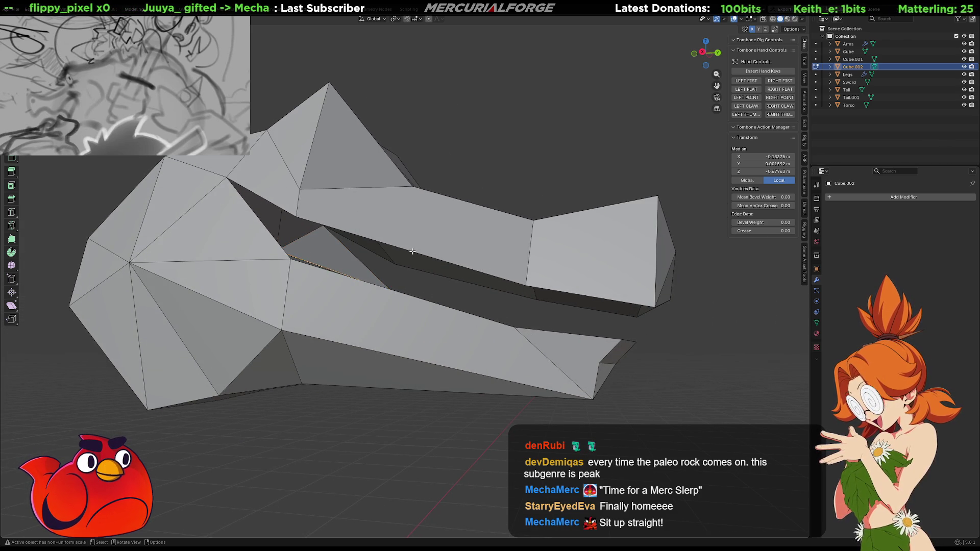
alt+click(401, 295)
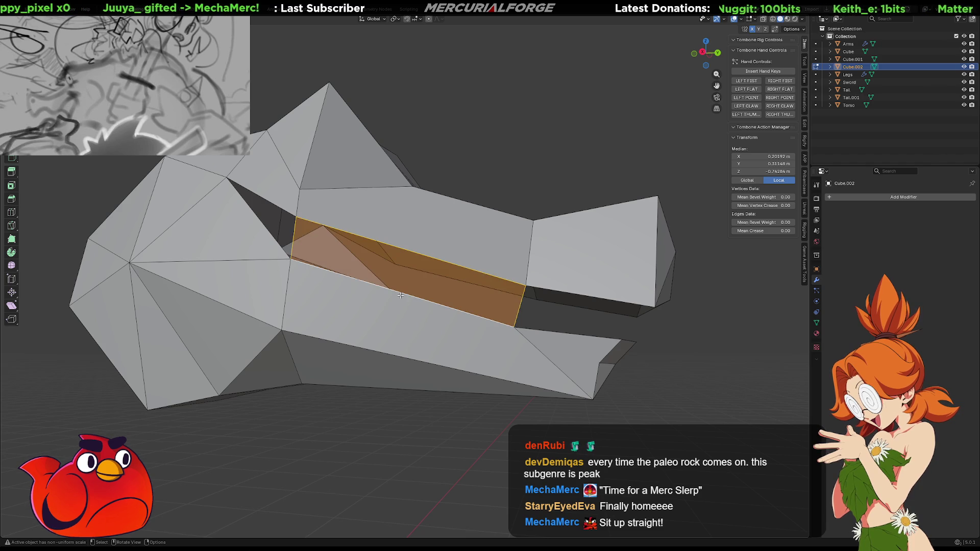
key(ctrl+z)
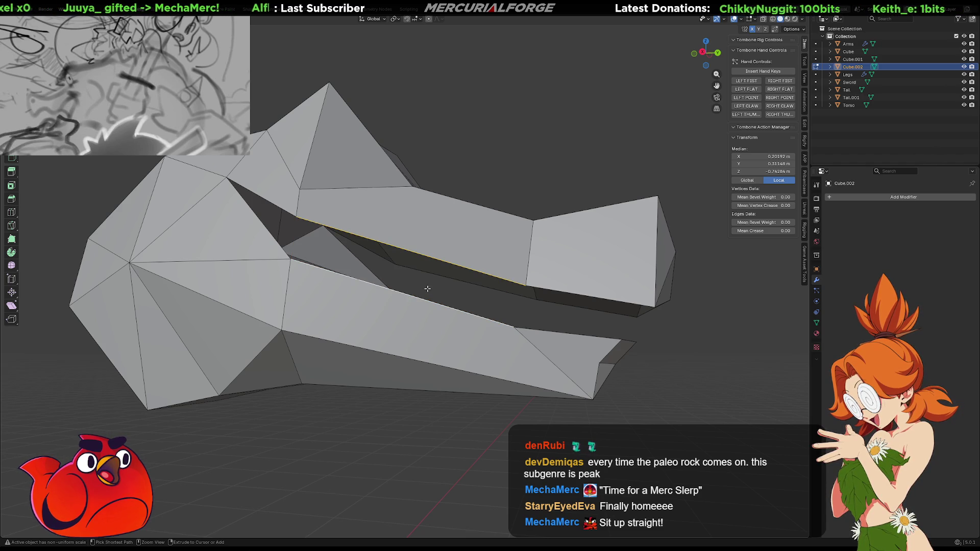
- Inspect the opened mouth from several angles and return to Object Mode
mouse_move(462, 272)
middle_down()
mouse_move(544, 303)
mouse_move(497, 292)
mouse_move(515, 289)
middle_up()
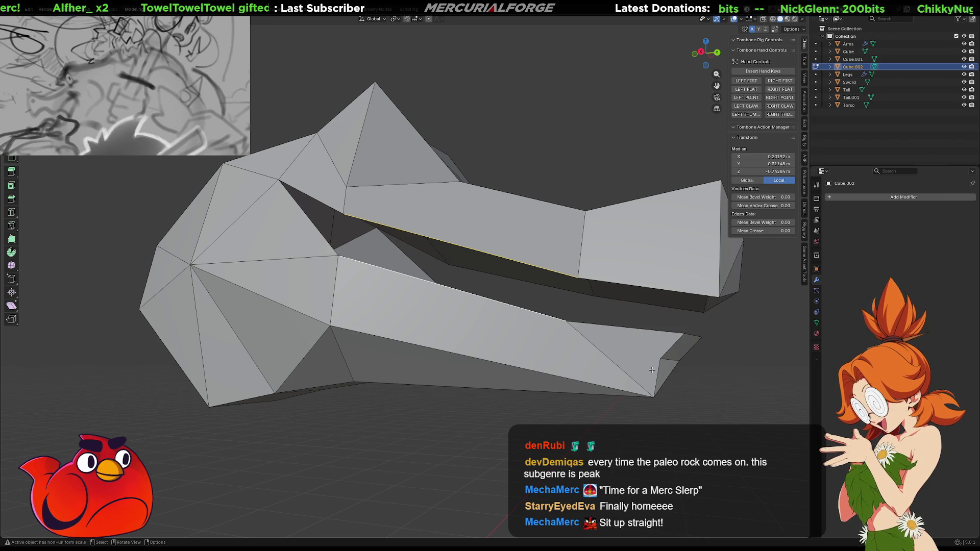
mouse_move(652, 369)
middle_down()
mouse_move(507, 304)
mouse_move(490, 306)
middle_up()
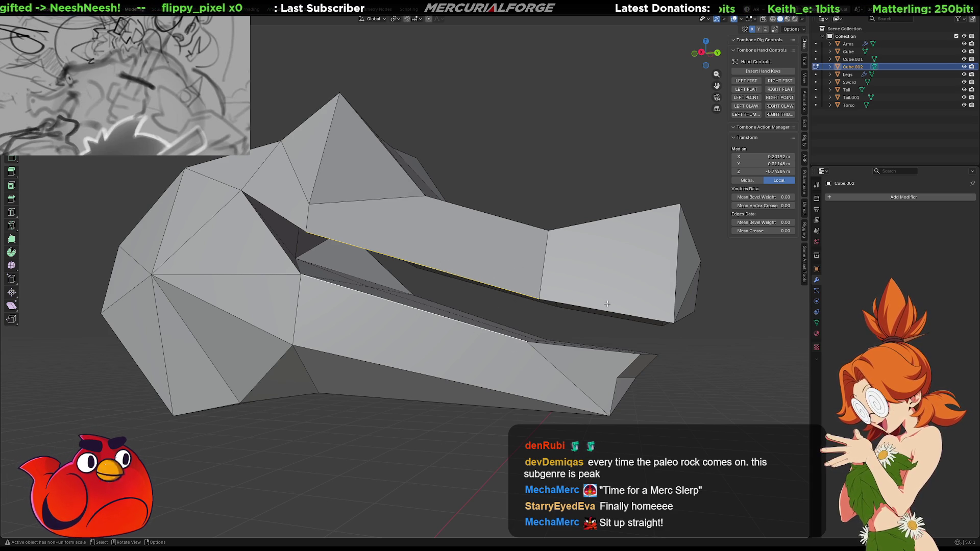
mouse_move(524, 340)
middle_down()
mouse_move(575, 328)
mouse_move(570, 299)
mouse_move(577, 315)
middle_up()
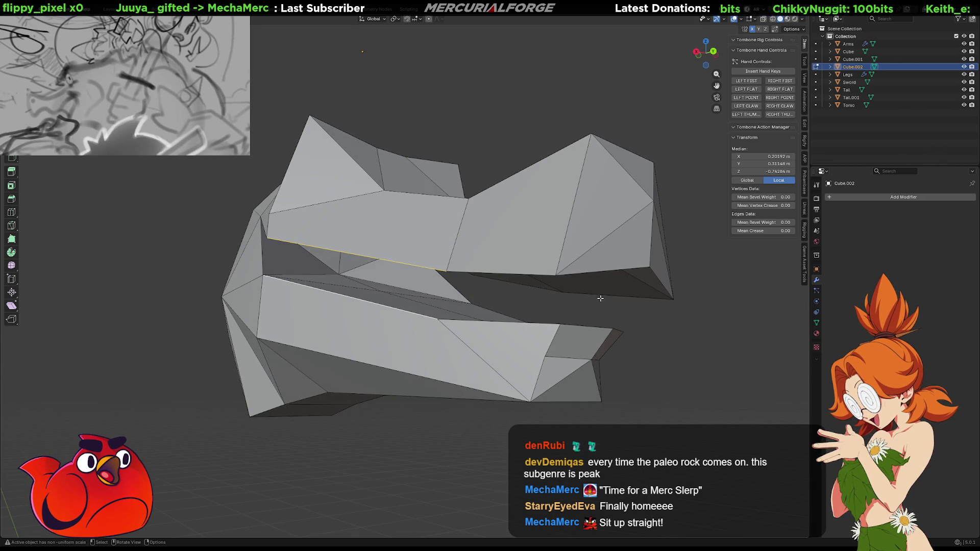
middle_drag(582, 297, 573, 300)
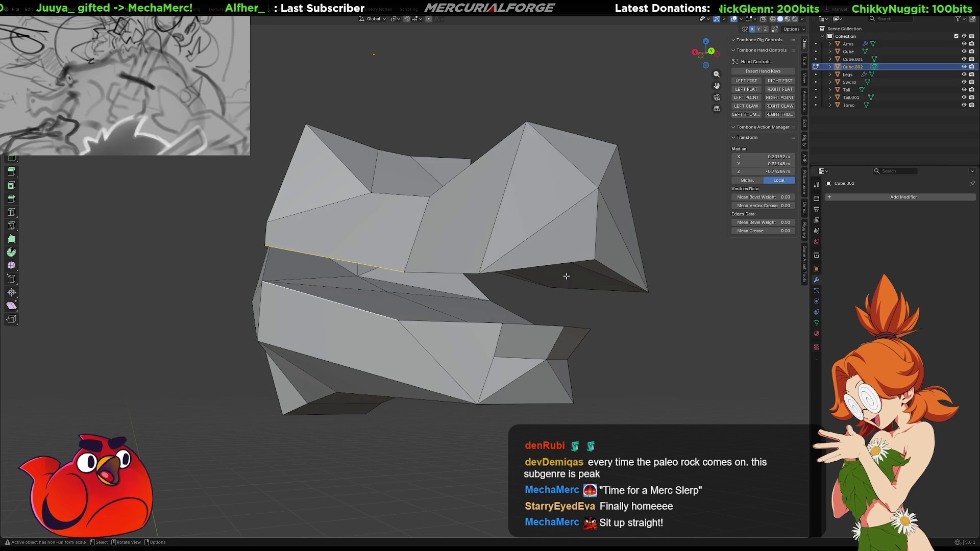
middle_drag(550, 298, 478, 304)
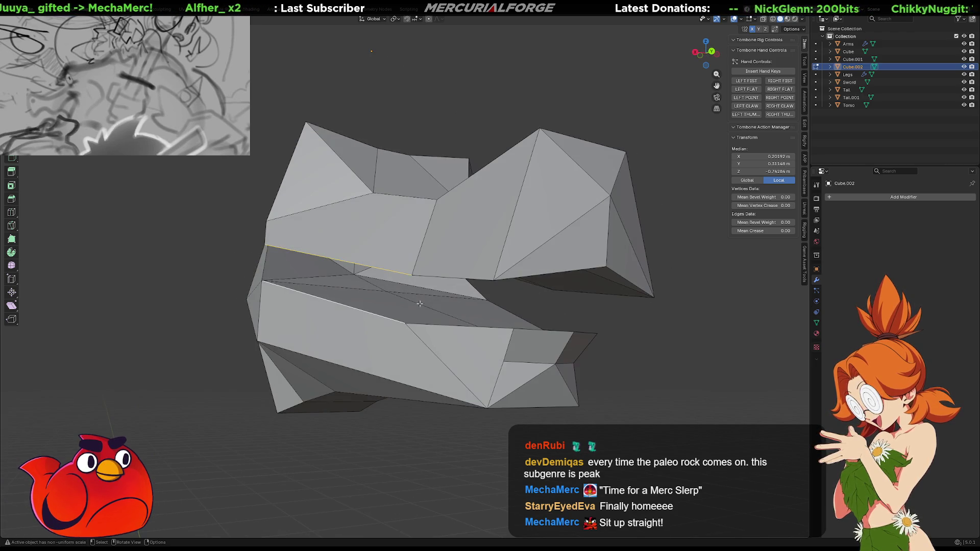
mouse_move(607, 305)
middle_down()
mouse_move(567, 302)
mouse_move(454, 326)
mouse_move(612, 300)
mouse_move(646, 304)
mouse_move(411, 222)
mouse_move(503, 278)
mouse_move(495, 311)
mouse_move(459, 338)
mouse_move(438, 316)
middle_up()
key(Tab)
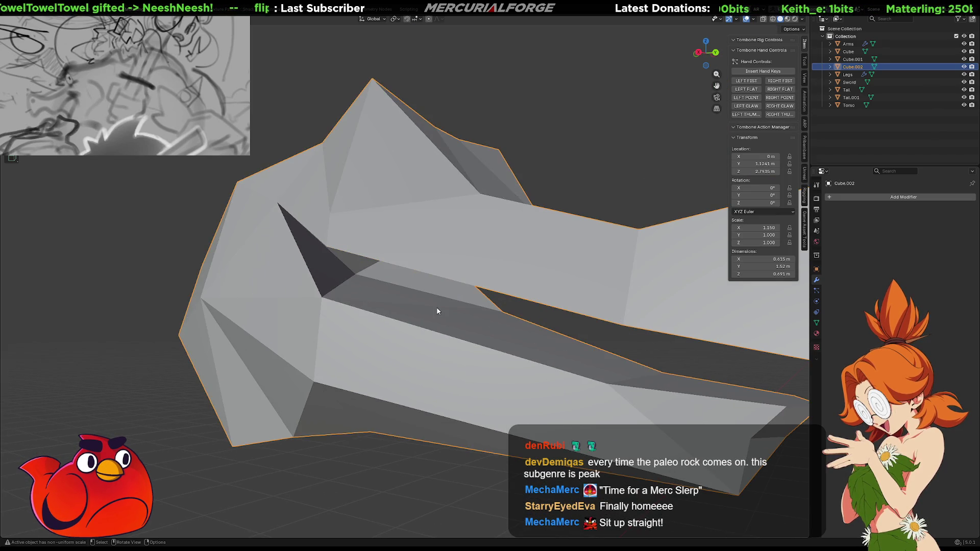
- In Edit Mode, lower the lower jaw's inner edge loop along Z
key(Tab)
click(451, 311)
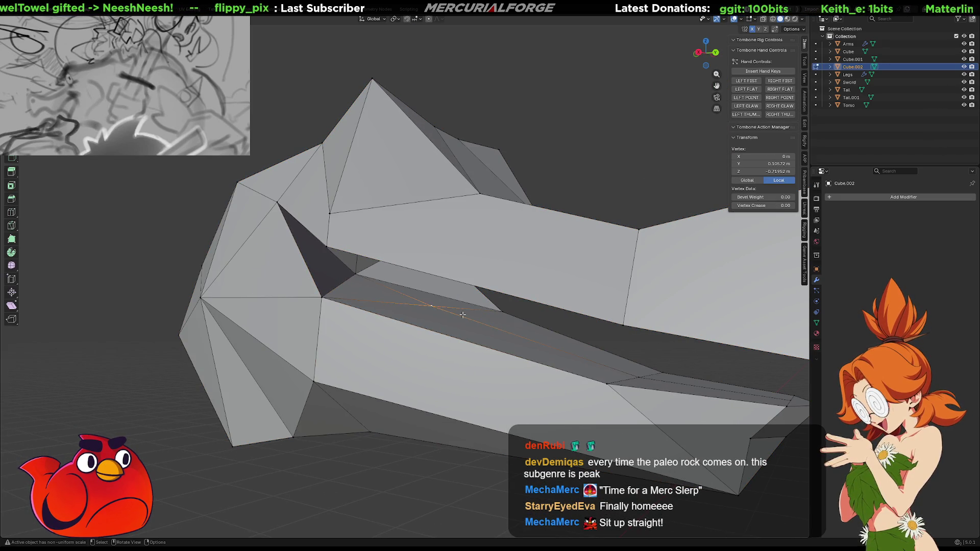
middle_drag(452, 311, 510, 337)
alt+click(646, 382)
alt+middle_drag(645, 382, 557, 349)
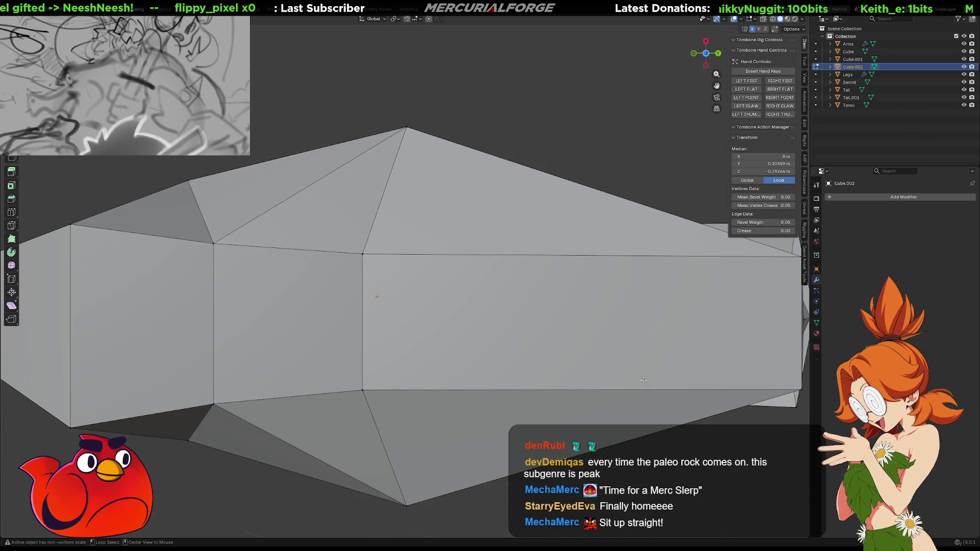
middle_drag(561, 273, 506, 381)
key(g)
key(z)
click(483, 364)
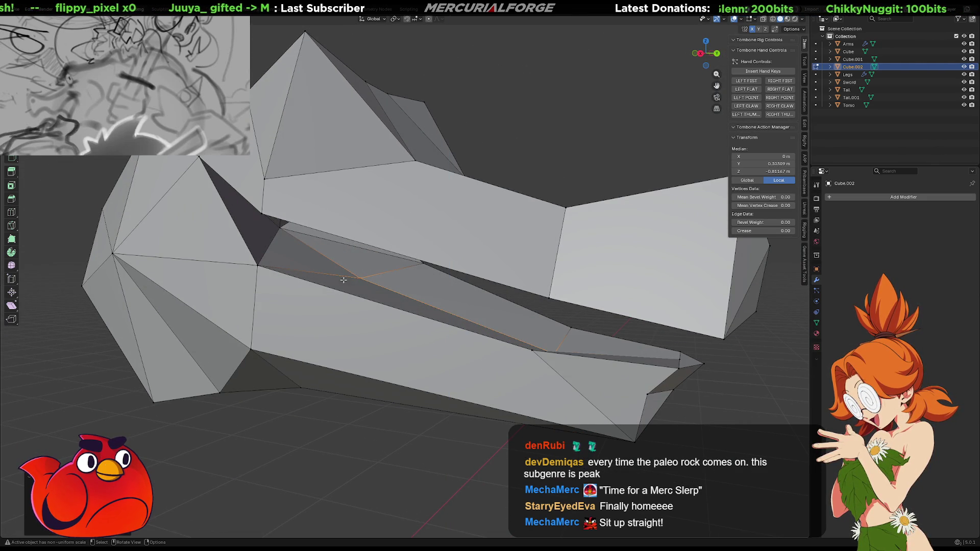
- Freely reposition a single vertex on the jaw edge
click(357, 276)
middle_drag(357, 276, 334, 281)
key(g)
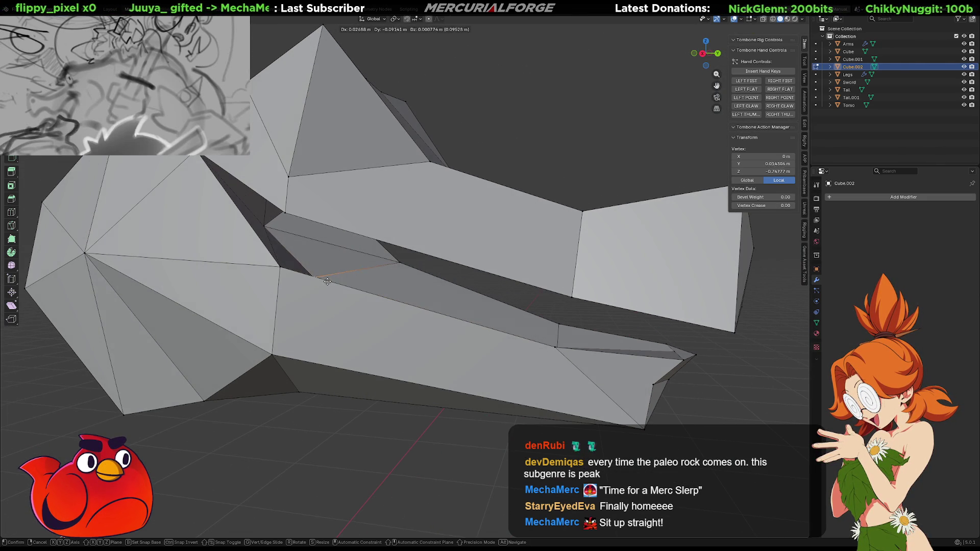
click(317, 287)
mouse_move(413, 280)
middle_down()
mouse_move(325, 270)
mouse_move(561, 335)
mouse_move(488, 329)
middle_up()
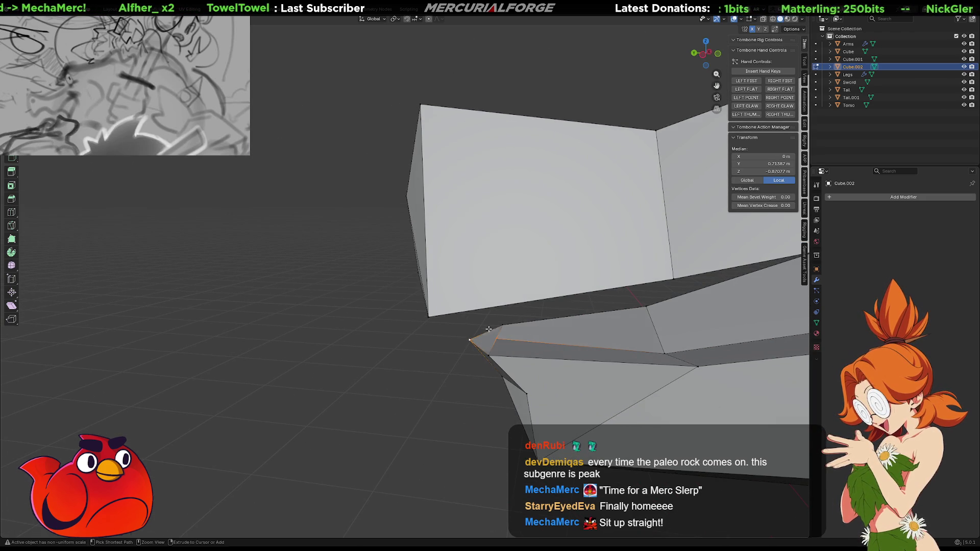
- Slide the lower jaw's tip vertex along Y twice to tuck the snout front
key(y)
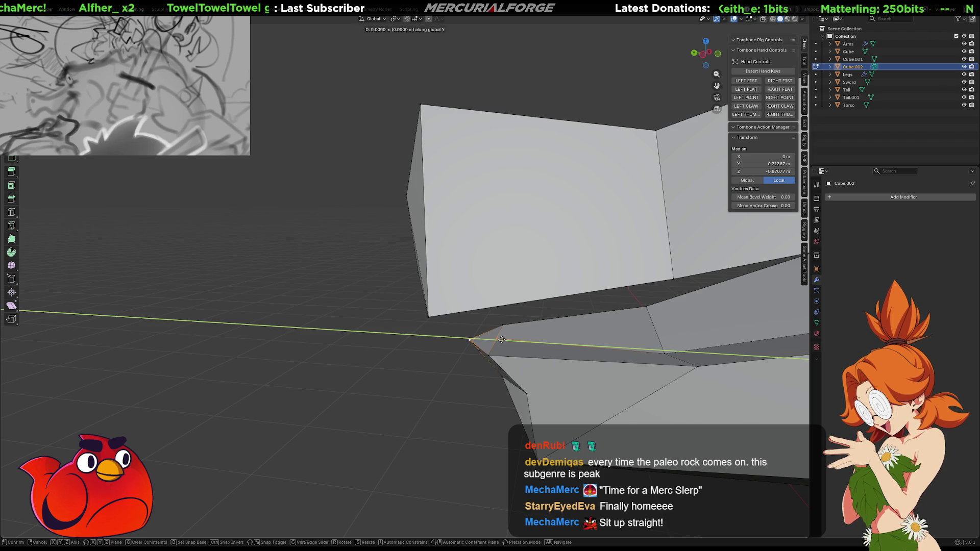
click(509, 337)
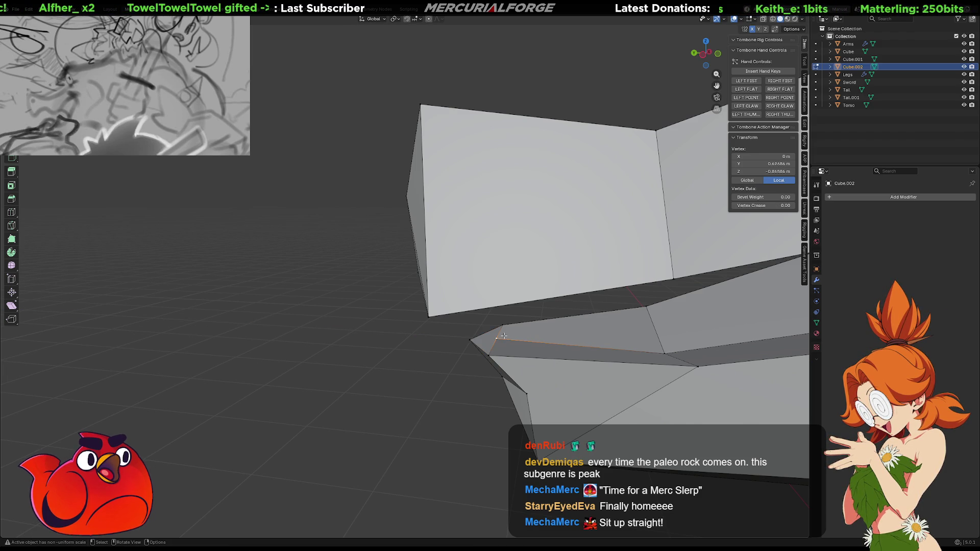
key(g)
key(y)
click(526, 335)
- Lower the tip vertex slightly along Z, then clear the selection
middle_drag(525, 335, 607, 334)
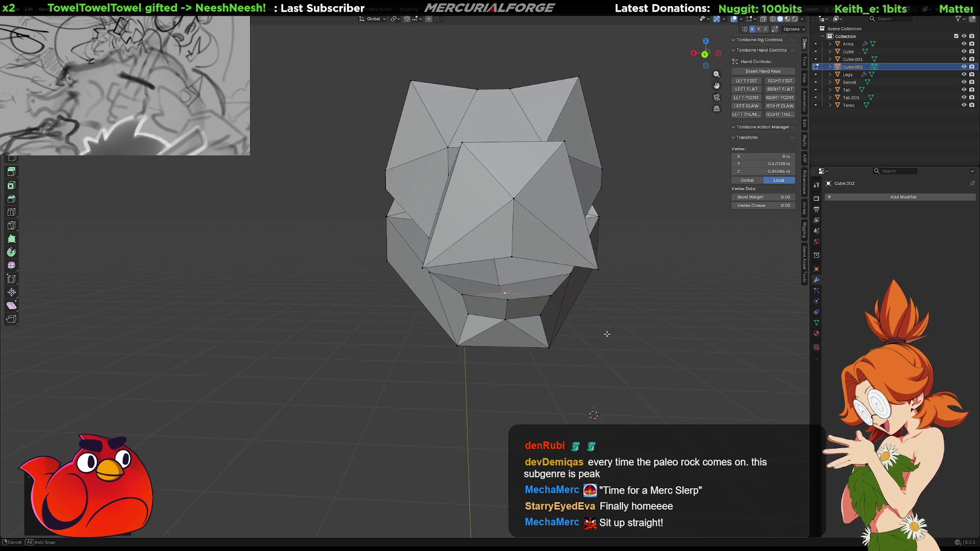
key(z)
click(604, 337)
mouse_move(573, 274)
middle_down()
mouse_move(531, 303)
mouse_move(446, 302)
mouse_move(479, 295)
mouse_move(371, 307)
mouse_move(413, 310)
middle_up()
click(493, 285)
click(446, 301)
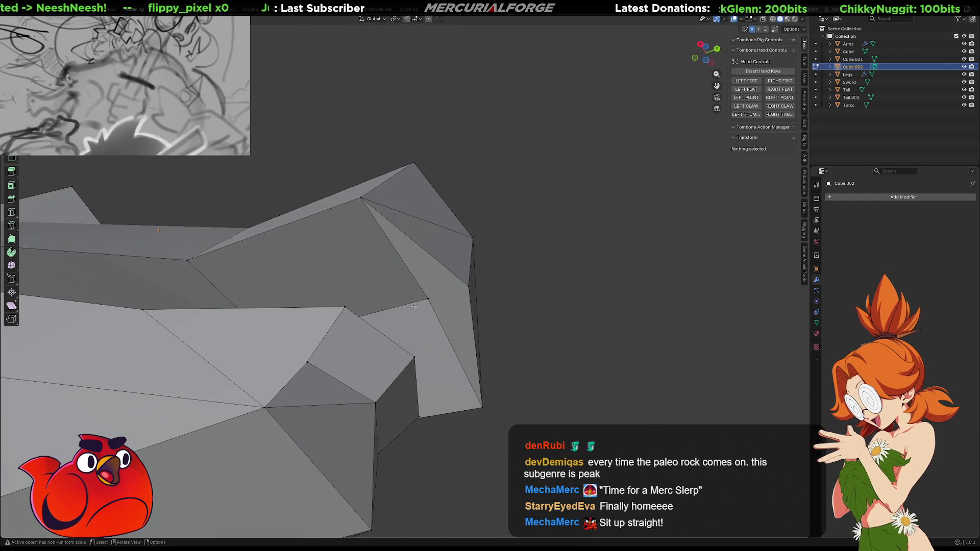
- Slide a vertex on the upper jaw edge along its edge with Shift+V
alt+click(425, 298)
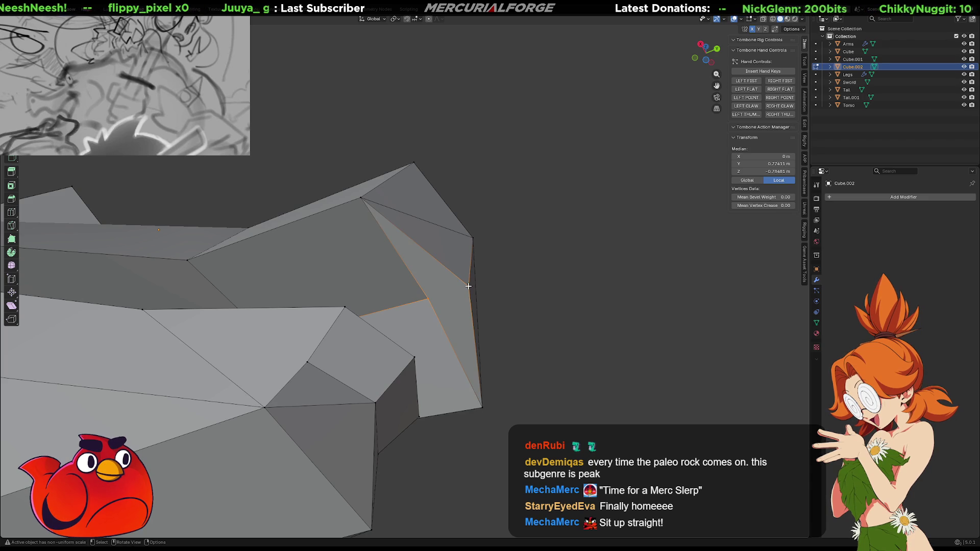
click(541, 276)
mouse_move(541, 276)
middle_down()
mouse_move(477, 284)
mouse_move(507, 334)
mouse_move(527, 328)
mouse_move(374, 229)
middle_up()
click(368, 219)
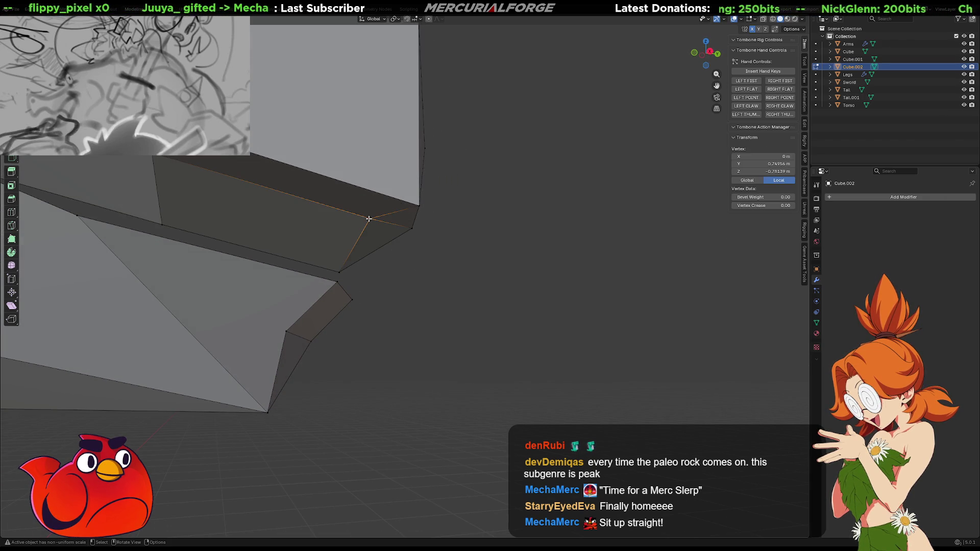
key(shift+v)
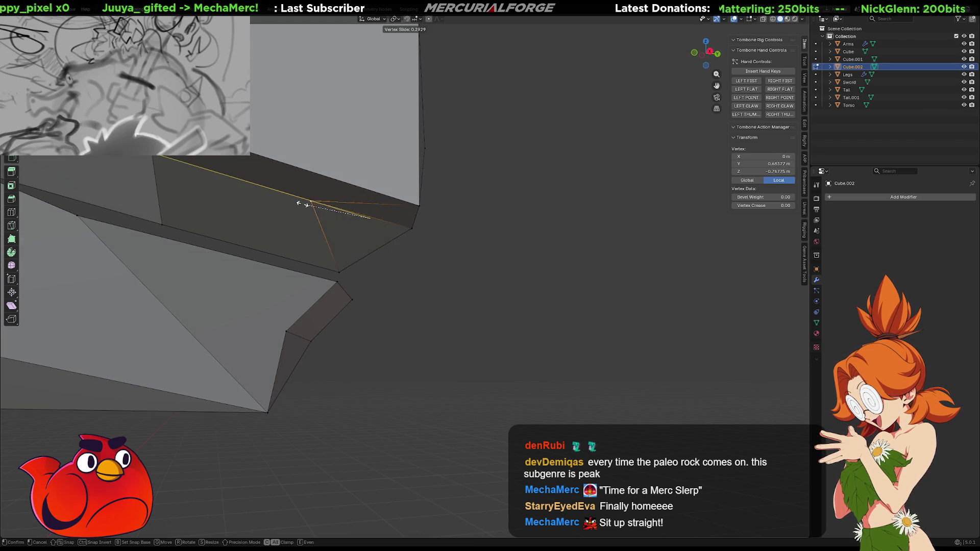
click(334, 210)
- Pick vertices along the lower jaw edge, ending on a single lower-jaw vertex
middle_drag(334, 210, 331, 262)
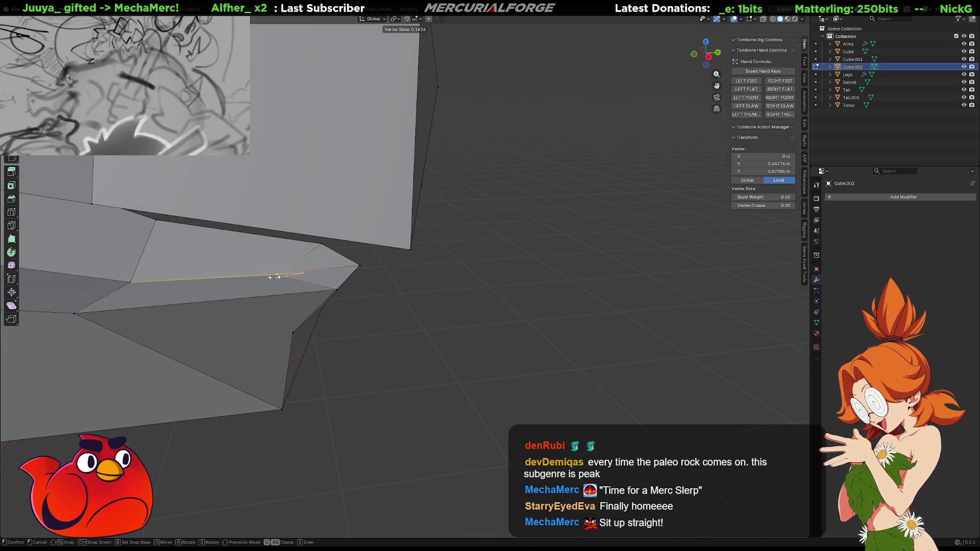
middle_drag(297, 275, 363, 315)
shift+click(191, 249)
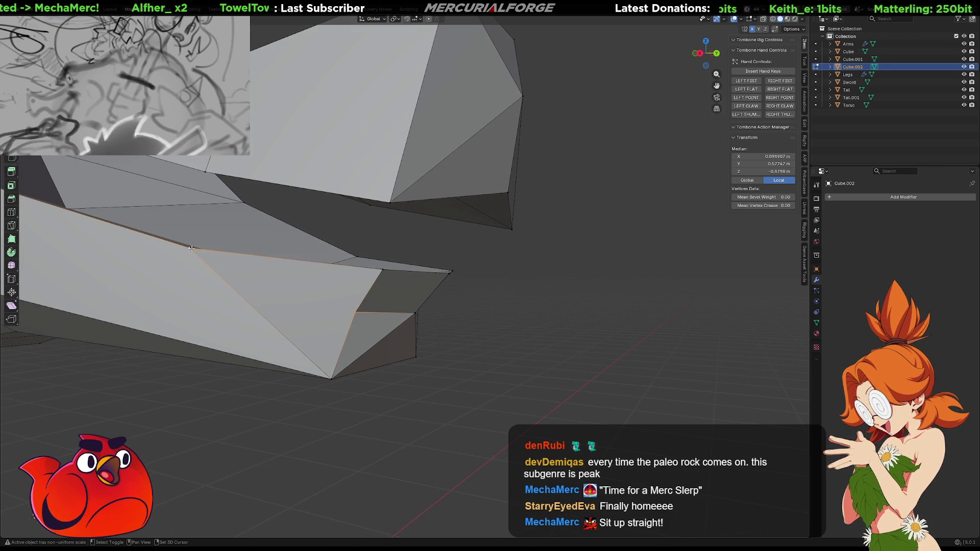
shift+click(397, 280)
middle_drag(398, 279, 352, 291)
click(352, 291)
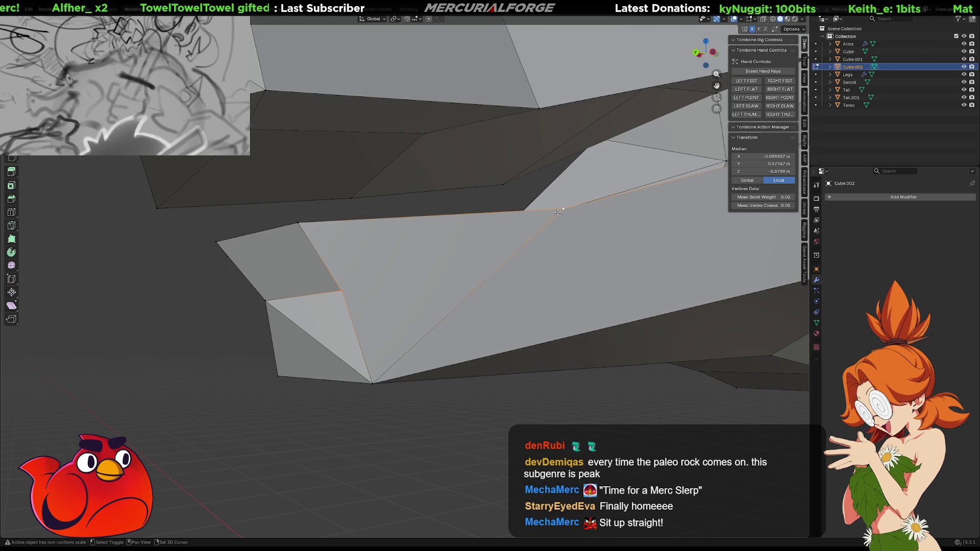
key(alt+a)
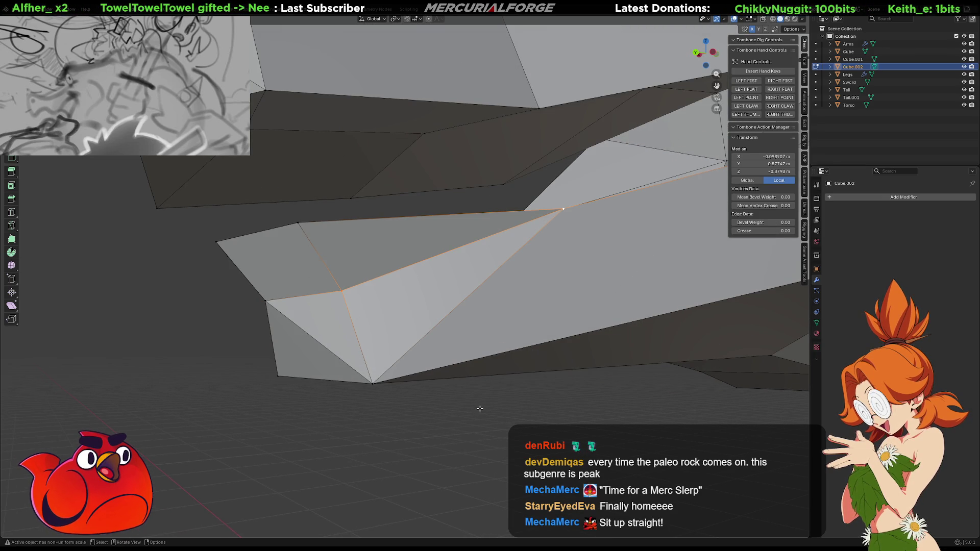
scroll(340, 298, down, 5)
click(378, 281)
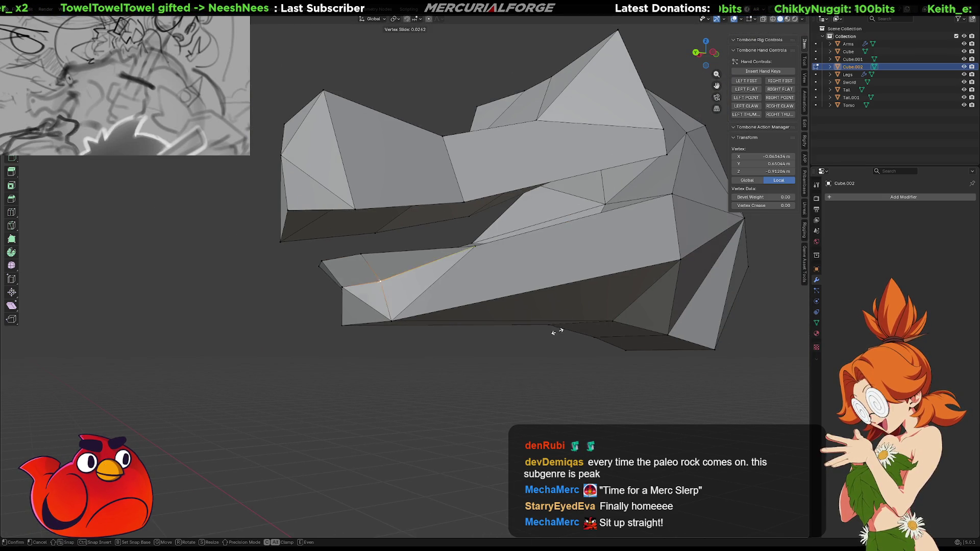
- Cancel the vertex slide and merge the stray lower-jaw vertex into the bottom corner vertex, At Last
key(Escape)
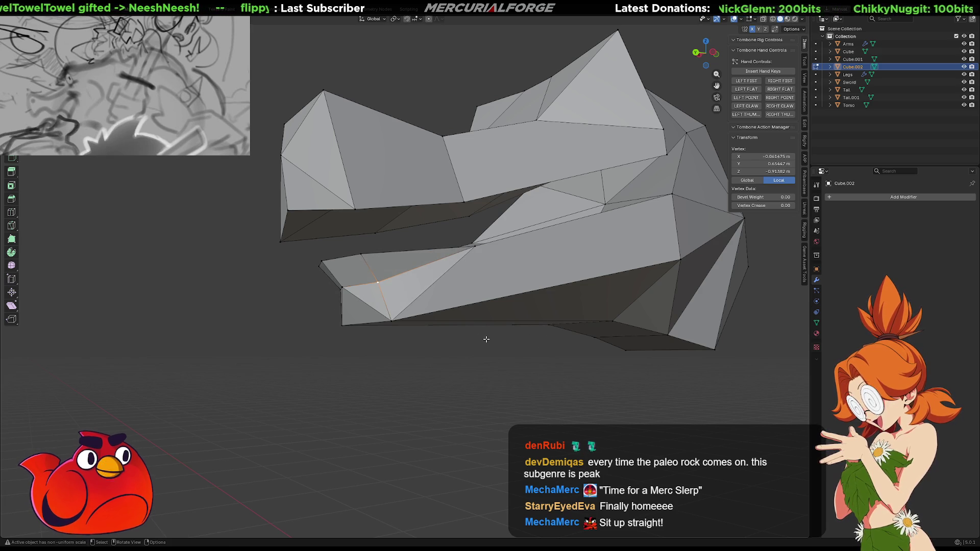
click(482, 336)
mouse_move(390, 346)
middle_down()
mouse_move(446, 359)
mouse_move(528, 351)
mouse_move(453, 342)
middle_up()
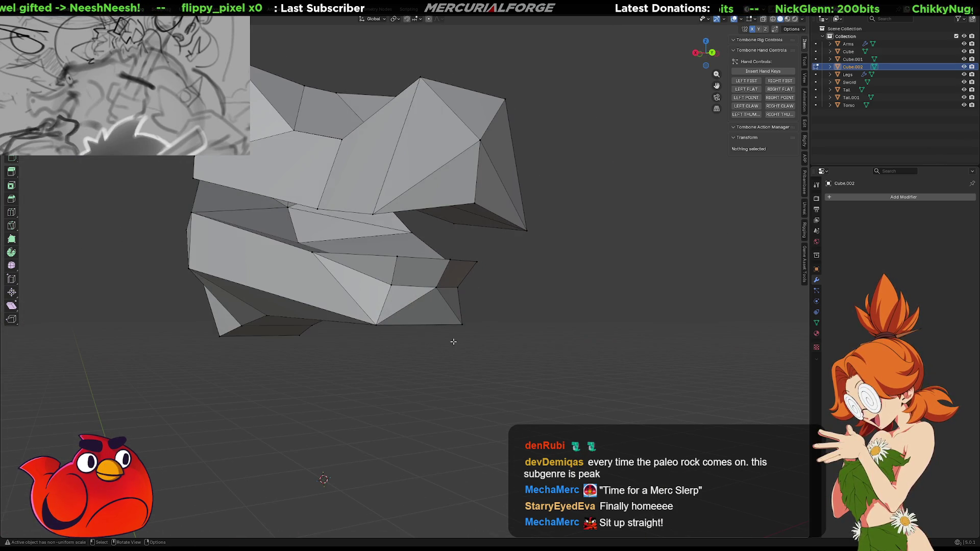
click(392, 284)
shift+click(376, 324)
key(m)
click(407, 315)
mouse_move(407, 315)
middle_down()
mouse_move(470, 323)
mouse_move(345, 318)
mouse_move(378, 296)
middle_up()
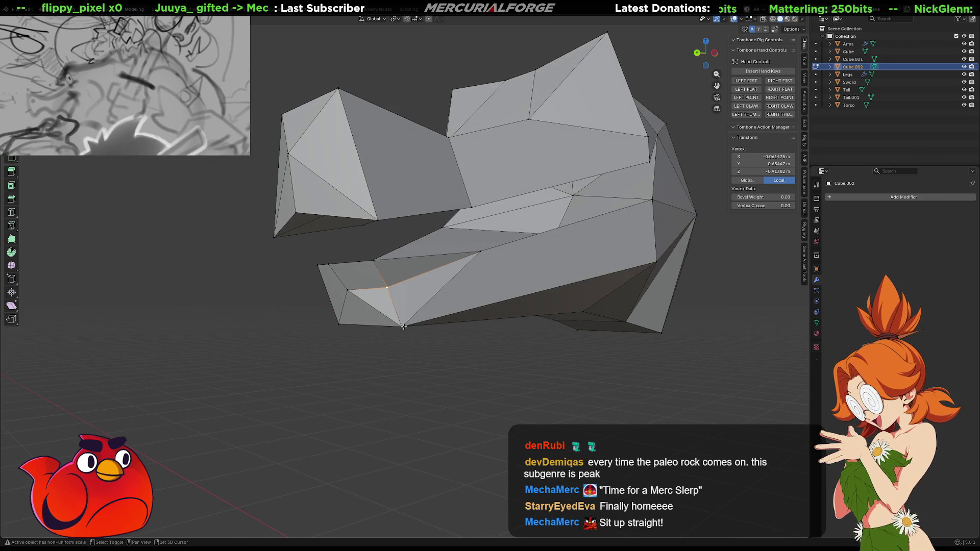
- Check the whole head in Object Mode, then return to Edit Mode on Cube.002
click(469, 344)
mouse_move(469, 343)
middle_down()
mouse_move(510, 322)
mouse_move(554, 317)
mouse_move(508, 293)
mouse_move(462, 304)
mouse_move(570, 331)
mouse_move(484, 314)
mouse_move(364, 312)
mouse_move(428, 291)
middle_up()
click(455, 304)
key(Tab)
click(502, 311)
scroll(378, 301, up, 4)
click(395, 290)
key(Tab)
click(407, 301)
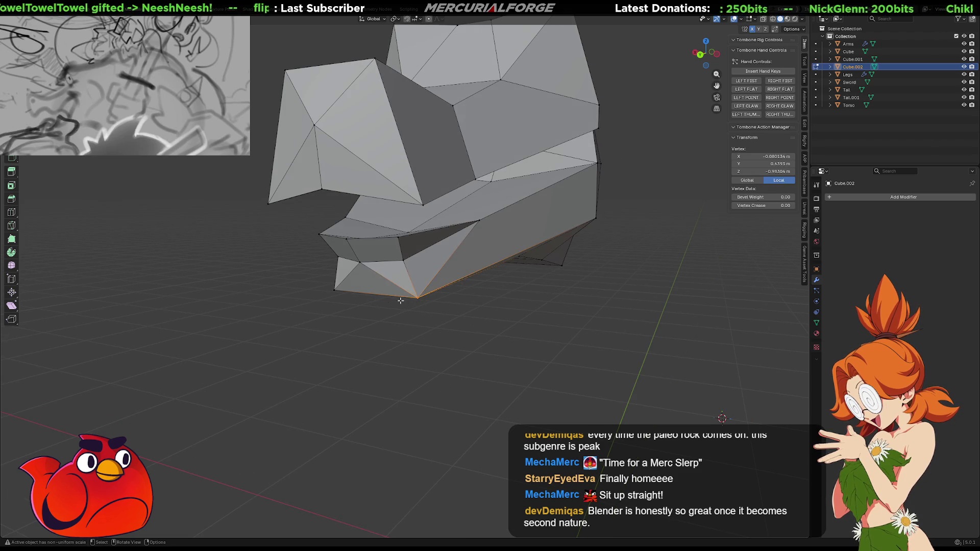
- Fill a triangular face between three vertices bordering the gap on the head's underside
middle_drag(367, 286, 388, 383)
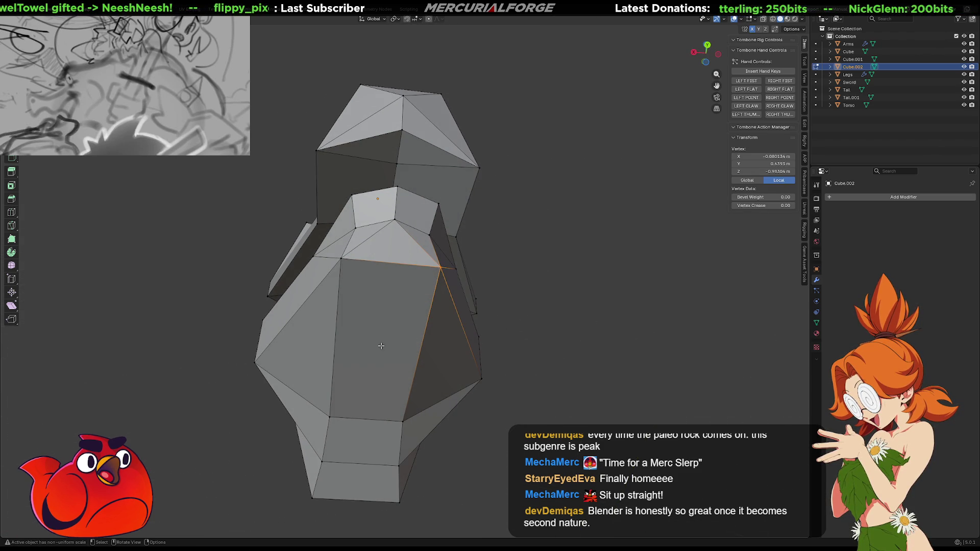
right_click(393, 262)
click(393, 262)
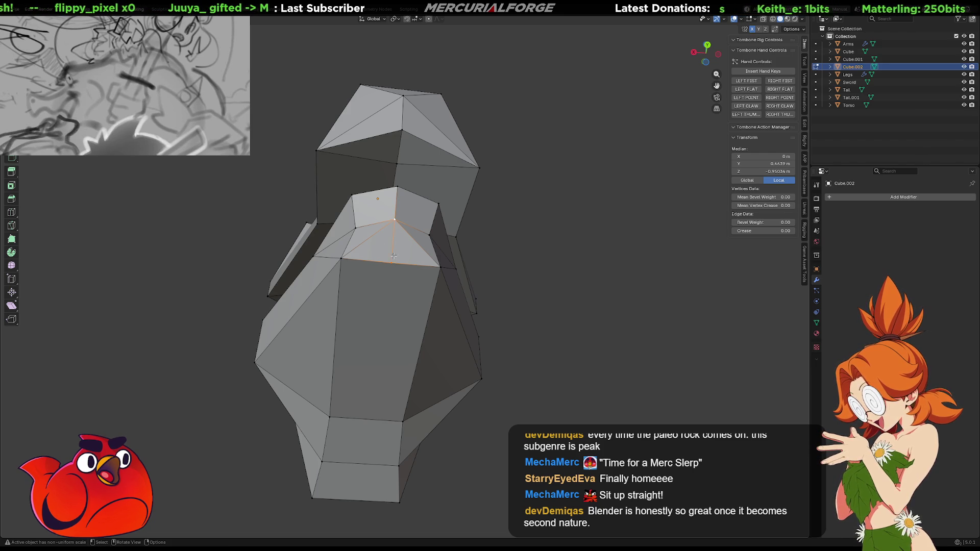
key(alt+a)
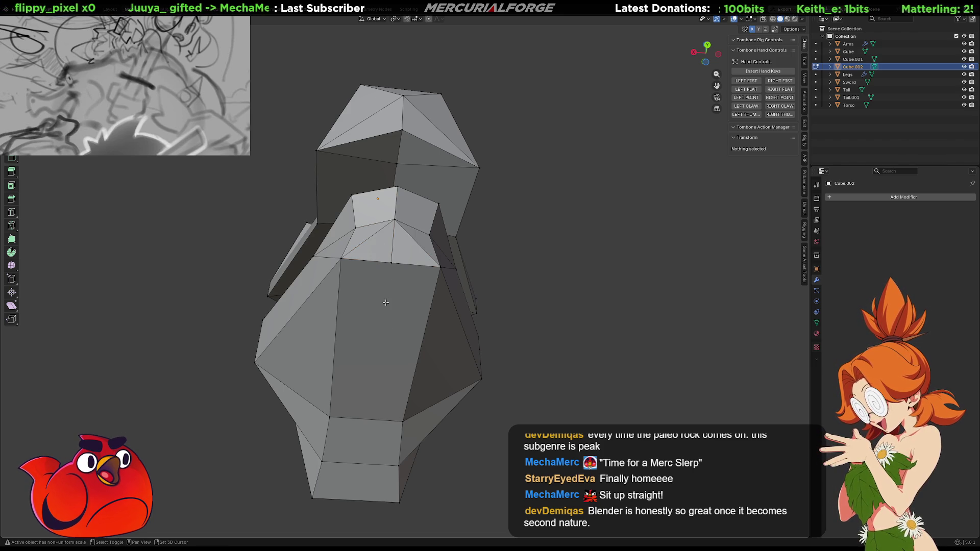
shift+click(403, 420)
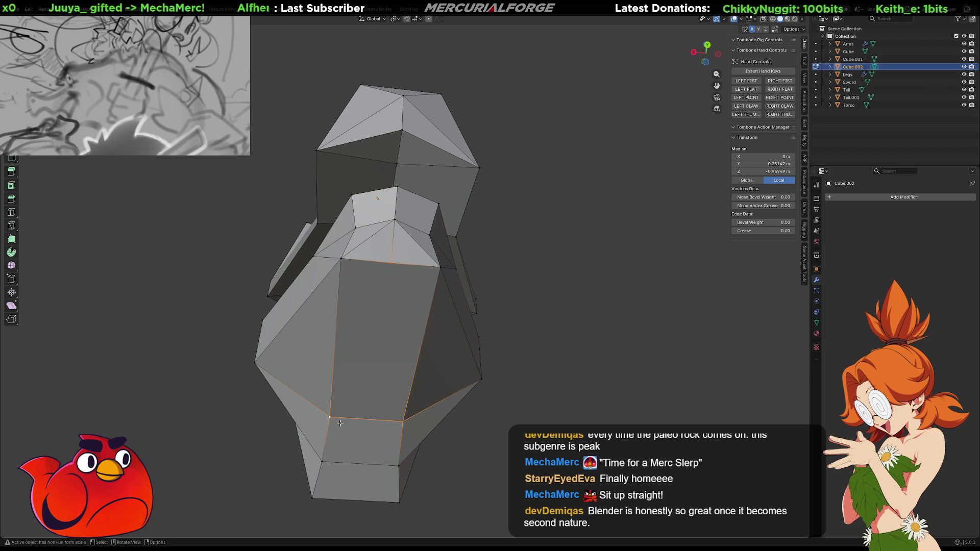
key(f)
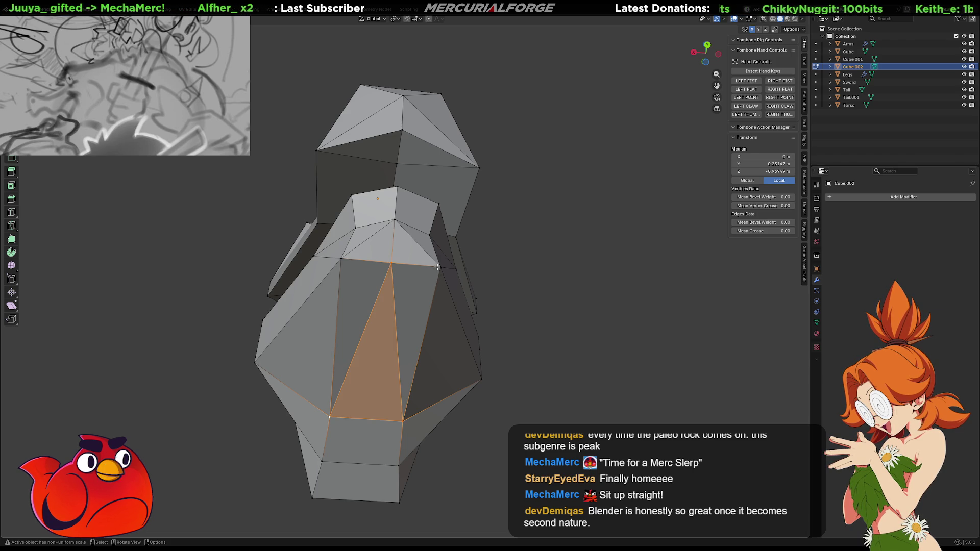
- Lower the gap's corner vertex slightly along the Z axis
click(438, 267)
mouse_move(384, 271)
middle_down()
mouse_move(378, 313)
mouse_move(464, 339)
middle_up()
key(g)
key(z)
click(389, 333)
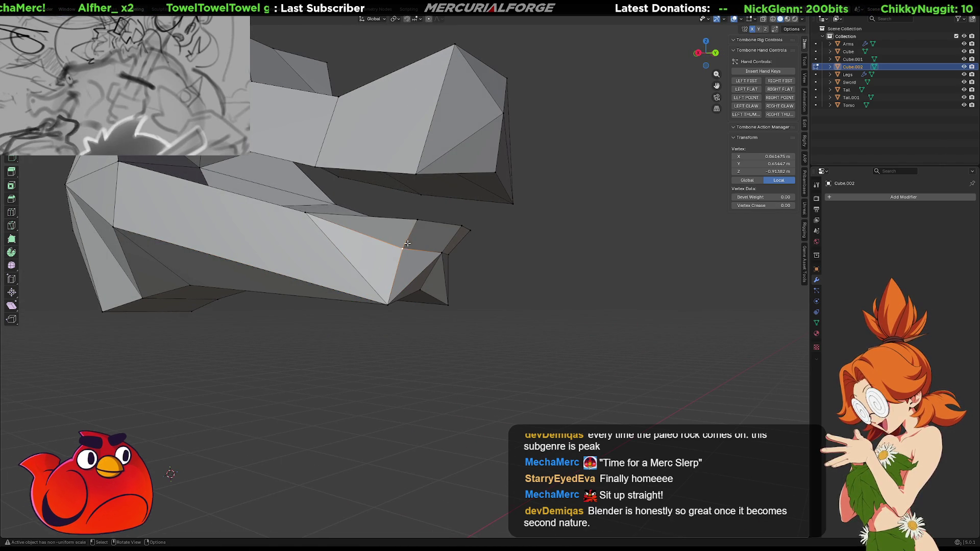
- Reselect vertices on the head's underside after a quick Object Mode check, orbiting below the head
shift+click(418, 222)
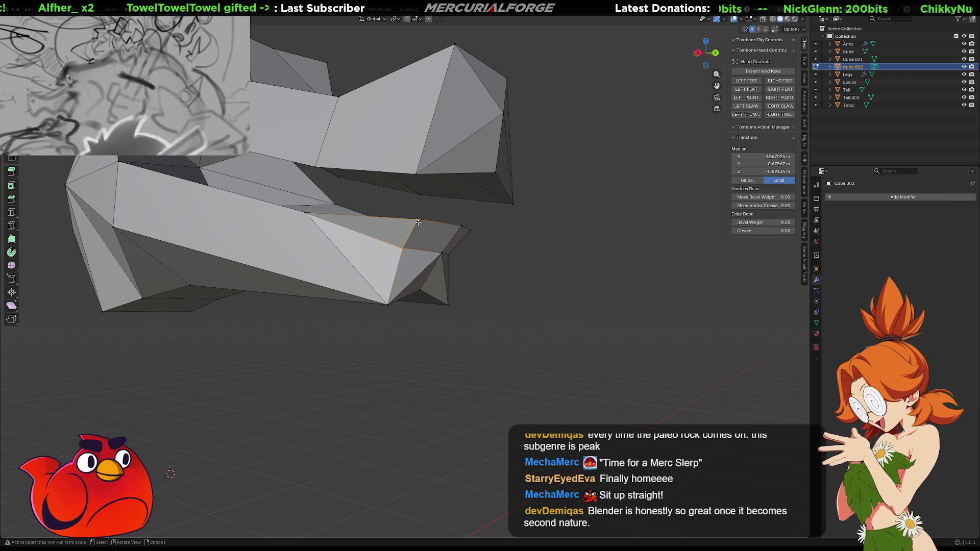
shift+click(418, 222)
mouse_move(418, 222)
middle_down()
mouse_move(384, 280)
mouse_move(403, 280)
middle_up()
click(405, 224)
scroll(403, 280, down, 6)
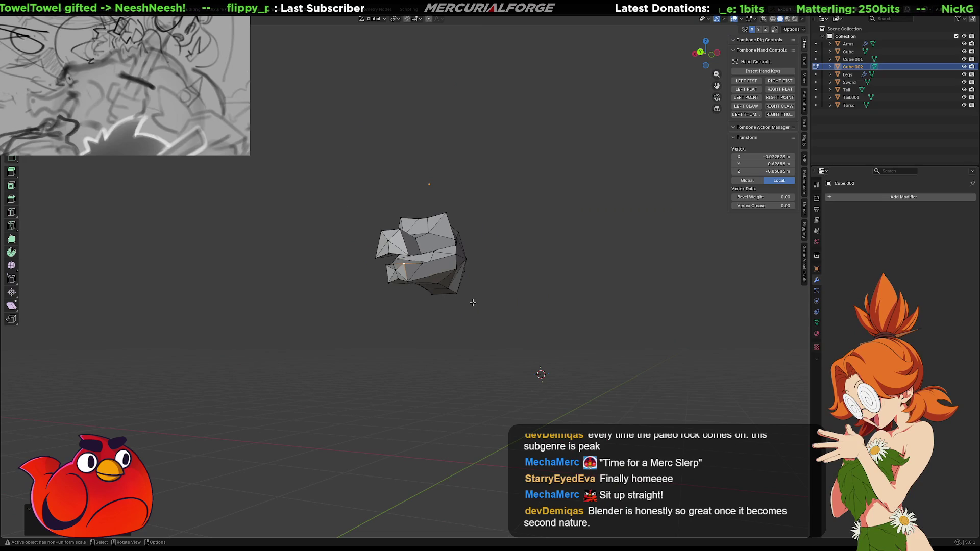
key(Tab)
mouse_move(421, 319)
middle_down()
mouse_move(507, 327)
mouse_move(376, 328)
mouse_move(428, 327)
middle_up()
key(a)
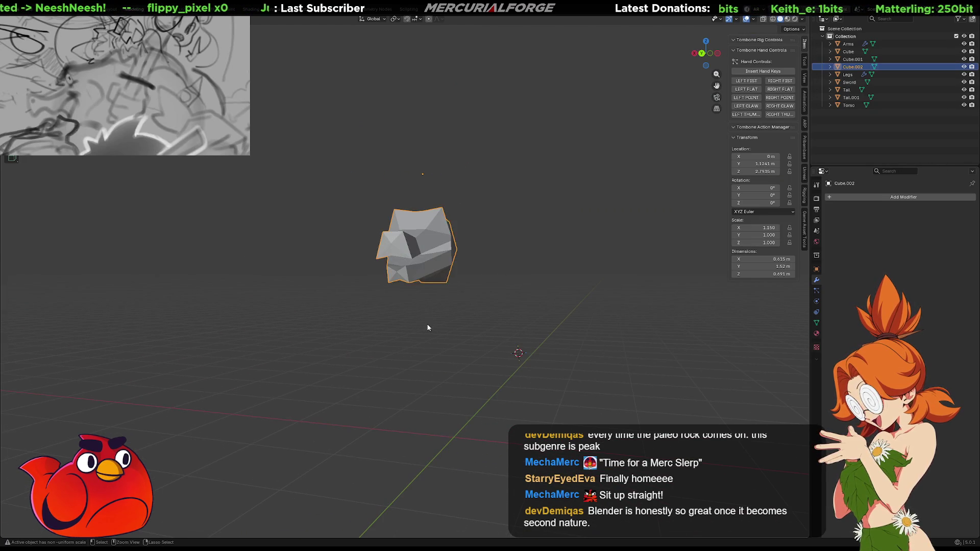
key(Tab)
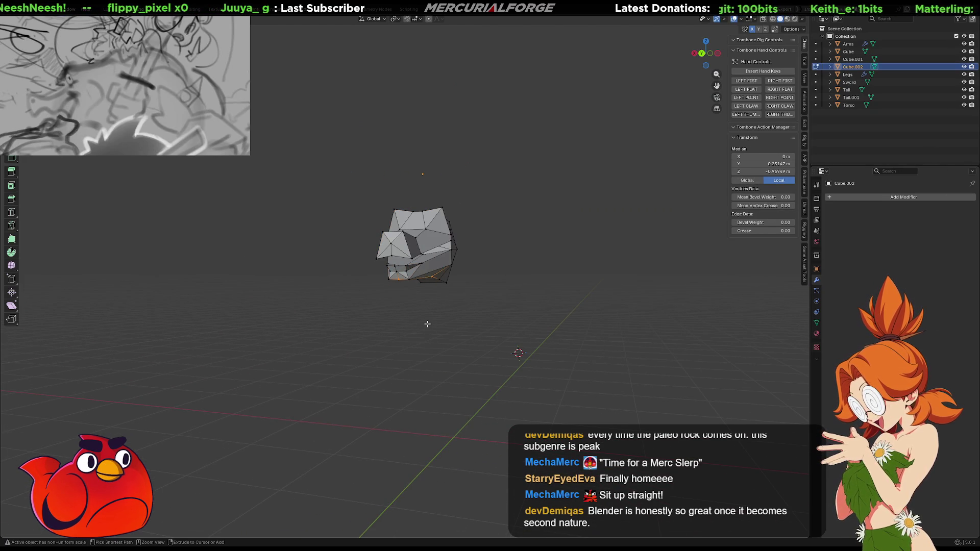
key(ctrl+z)
scroll(427, 323, up, 7)
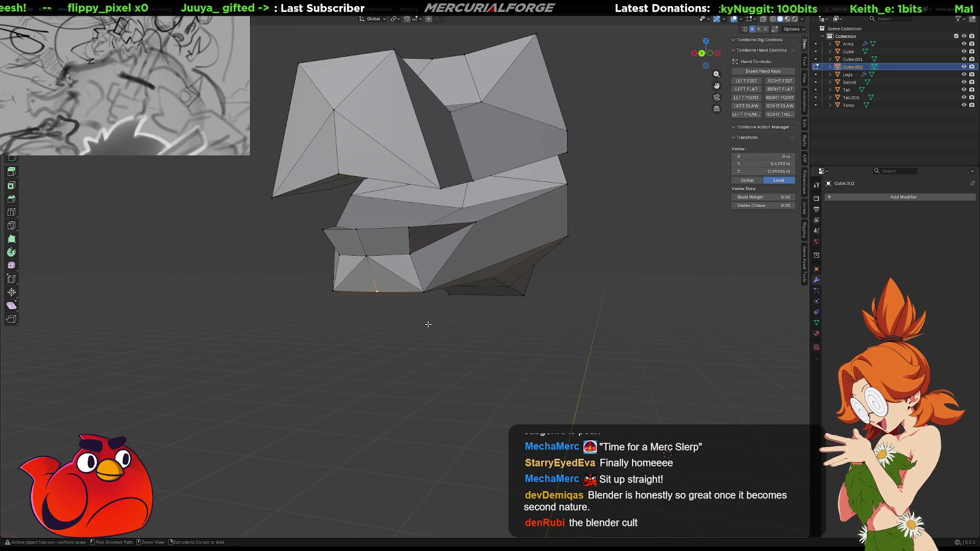
middle_drag(427, 324, 444, 291)
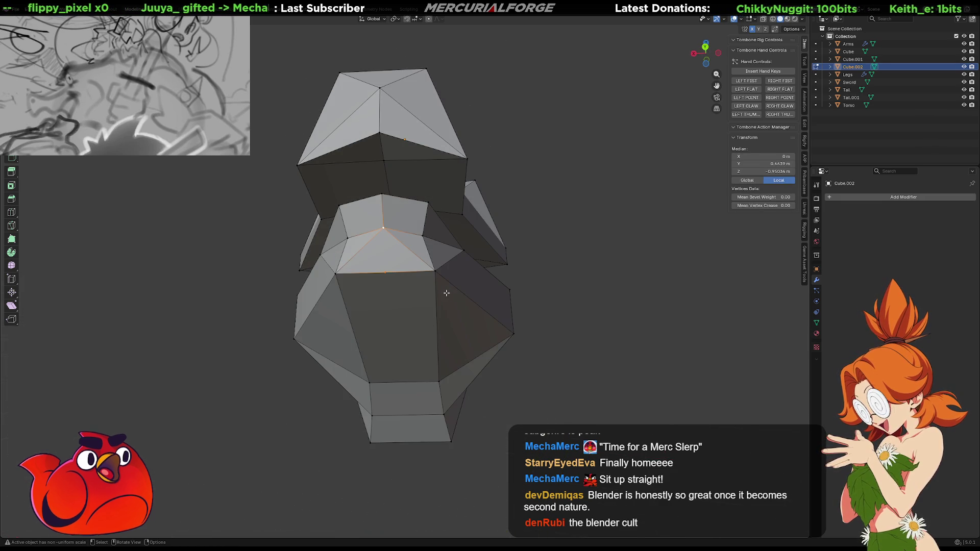
- Fill the hole under the head with triangle faces
ctrl+click(447, 294)
key(alt+f)
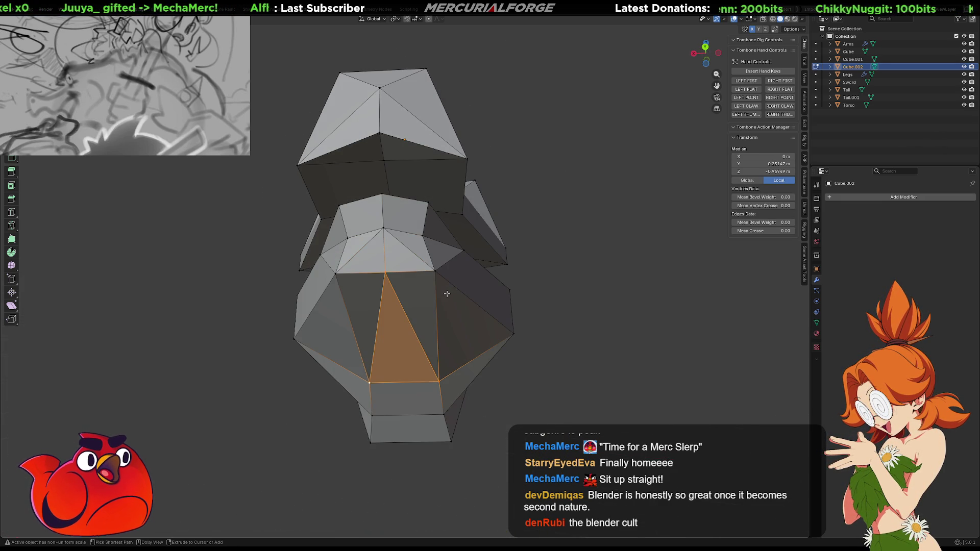
key(alt+a)
- Merge the extra underside vertex onto its neighbour and select the lower-jaw corner vertices
click(423, 237)
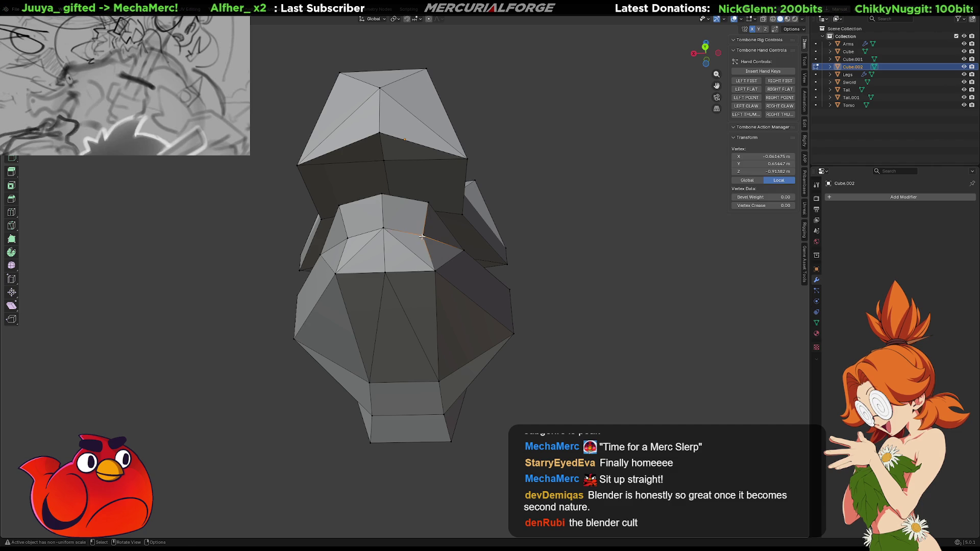
shift+click(434, 270)
key(m)
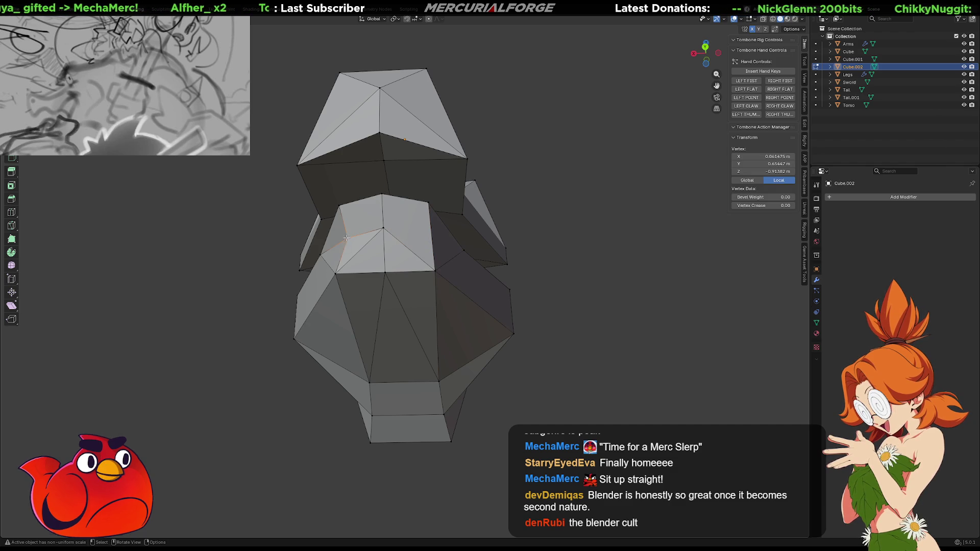
click(335, 273)
mouse_move(336, 274)
middle_down()
mouse_move(373, 305)
mouse_move(424, 270)
mouse_move(436, 244)
middle_up()
click(434, 245)
shift+click(414, 283)
shift+click(413, 284)
mouse_move(517, 307)
middle_down()
mouse_move(389, 319)
mouse_move(418, 309)
middle_up()
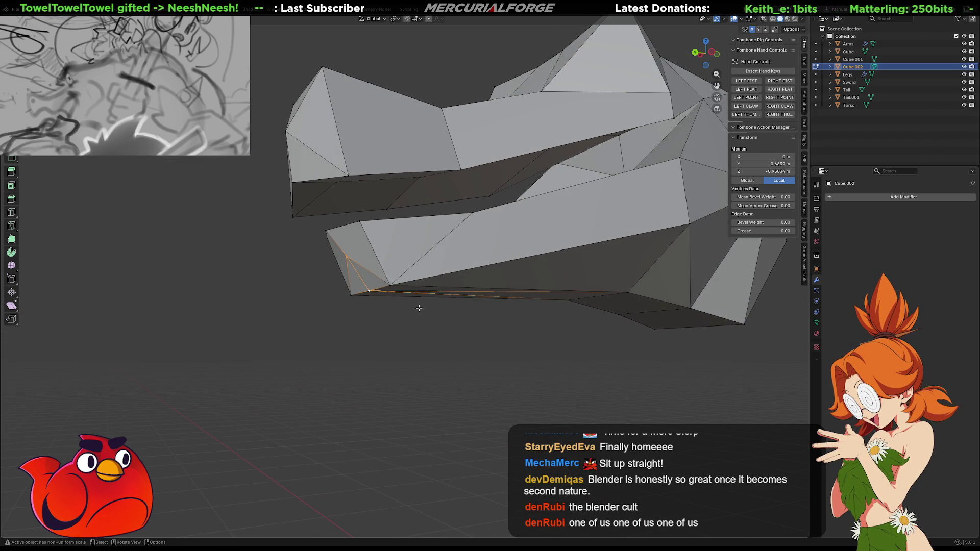
- Slide the vertex at the jaw's end along the Y axis to its new position
click(431, 321)
scroll(429, 324, down, 5)
mouse_move(429, 324)
middle_down()
mouse_move(572, 335)
mouse_move(396, 319)
mouse_move(416, 267)
middle_up()
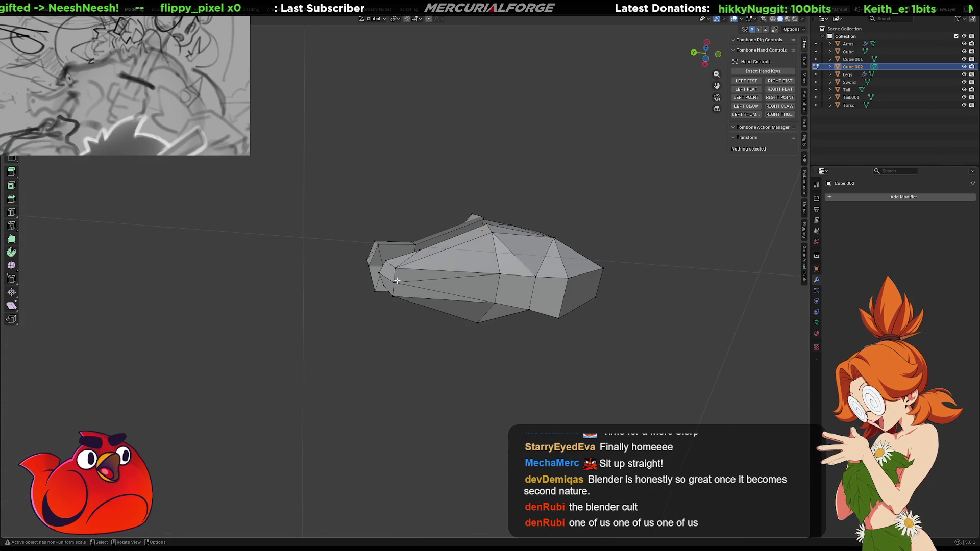
click(396, 282)
key(y)
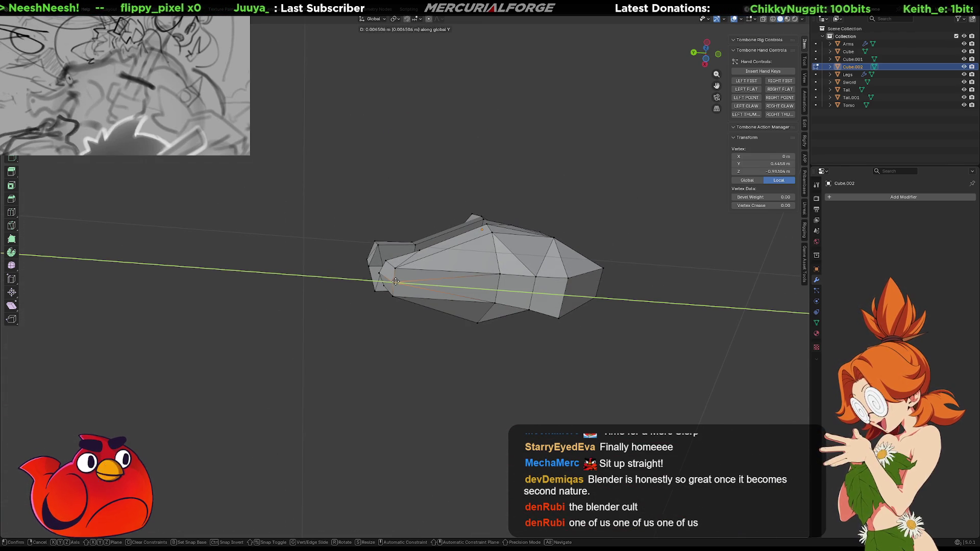
click(393, 282)
middle_drag(424, 285, 424, 349)
scroll(423, 349, up, 3)
middle_drag(429, 312, 429, 309)
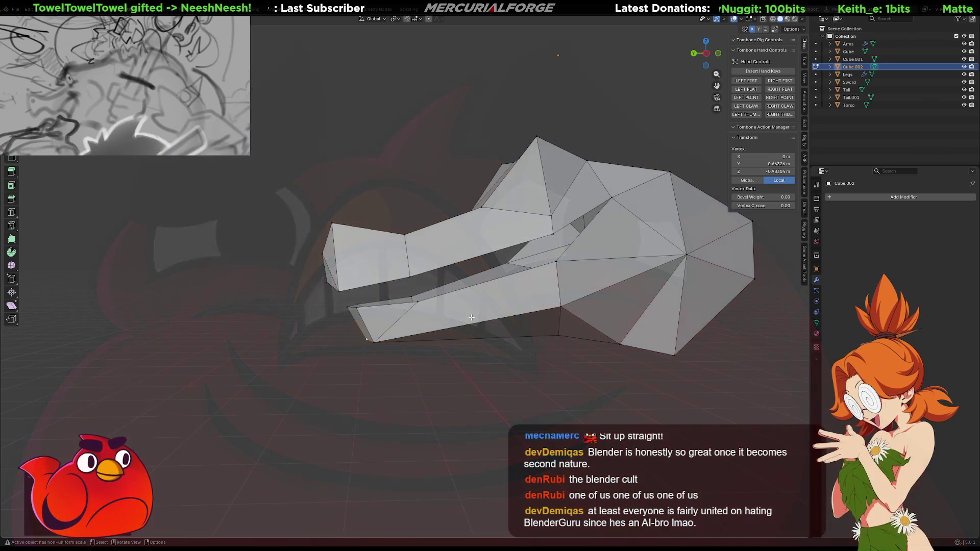
- Merge the two mouth-corner vertices At Last, with see-through display toggled on
mouse_move(550, 290)
middle_down()
mouse_move(581, 303)
mouse_move(624, 286)
mouse_move(691, 284)
mouse_move(603, 299)
mouse_move(548, 287)
mouse_move(443, 293)
middle_up()
mouse_move(447, 294)
middle_down()
mouse_move(338, 242)
mouse_move(398, 316)
mouse_move(502, 485)
mouse_move(353, 229)
mouse_move(323, 230)
middle_up()
click(503, 485)
click(334, 229)
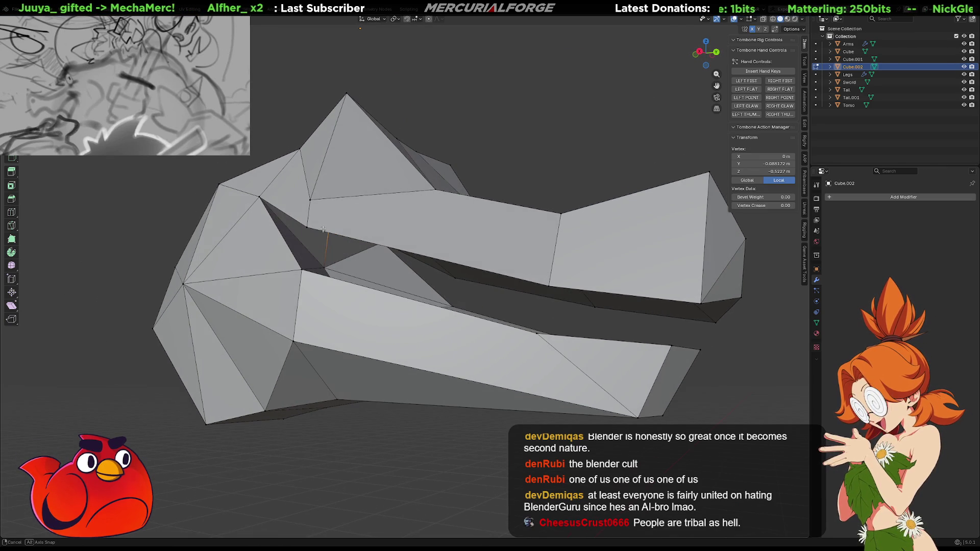
shift+click(327, 268)
key(alt+z)
key(alt+z)
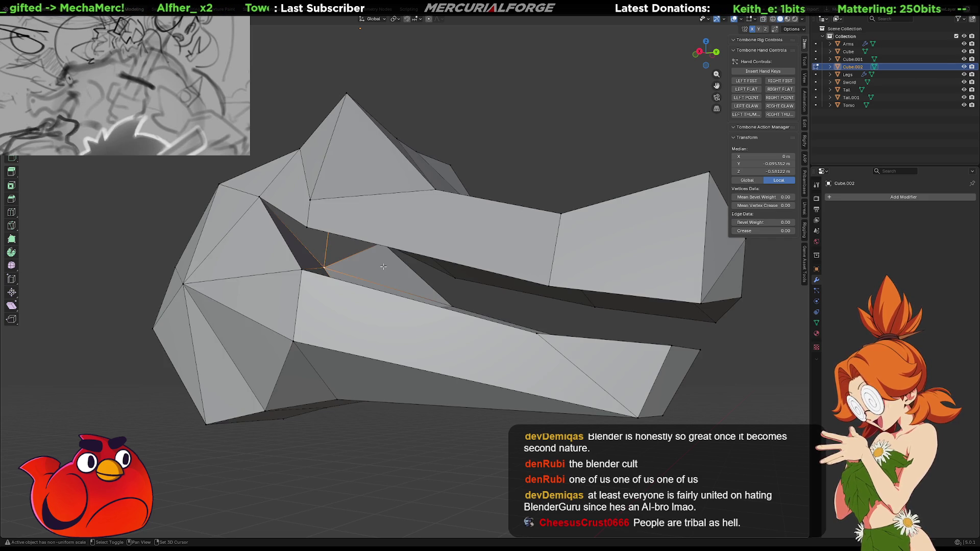
key(m)
key(l)
- Select several vertices along the mouth edge, try a Z move, then cancel it
mouse_move(384, 267)
middle_down()
mouse_move(350, 263)
mouse_move(405, 270)
mouse_move(342, 258)
mouse_move(354, 250)
middle_up()
shift+click(373, 264)
click(339, 269)
shift+click(344, 246)
key(g)
key(z)
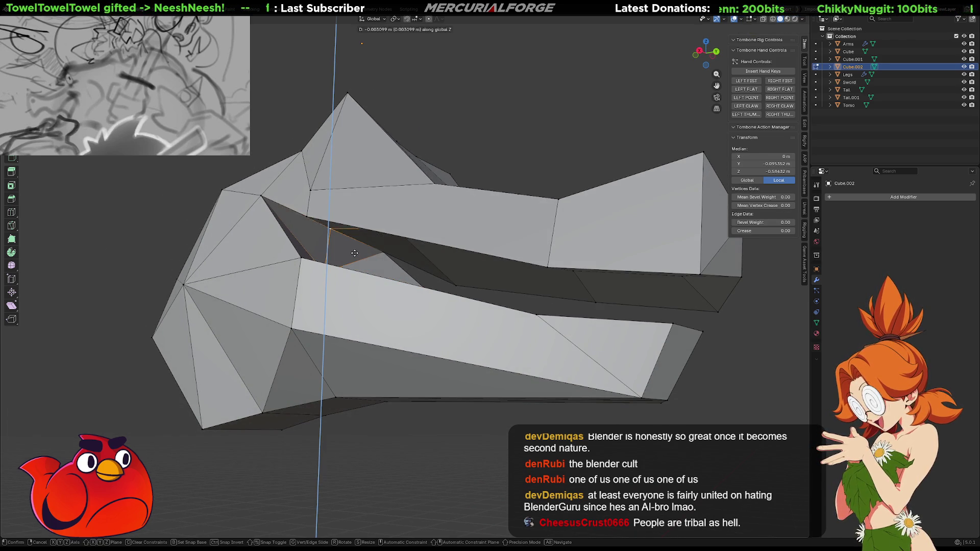
right_click(352, 269)
mouse_move(353, 269)
middle_down()
mouse_move(351, 249)
mouse_move(286, 261)
middle_up()
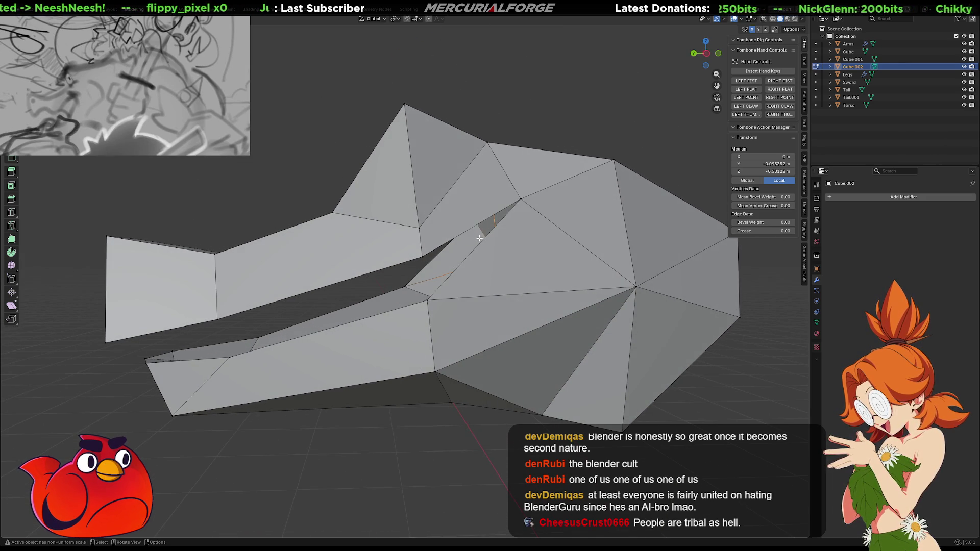
- Move the jaw-corner vertex with the X axis excluded (Shift+X) and confirm
click(517, 198)
middle_drag(517, 197, 550, 222)
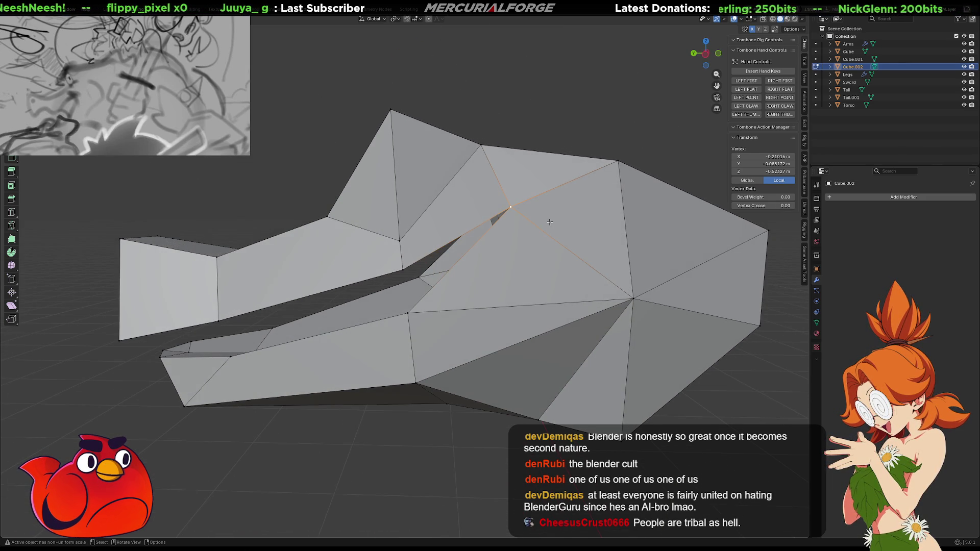
key(g)
key(shift+x)
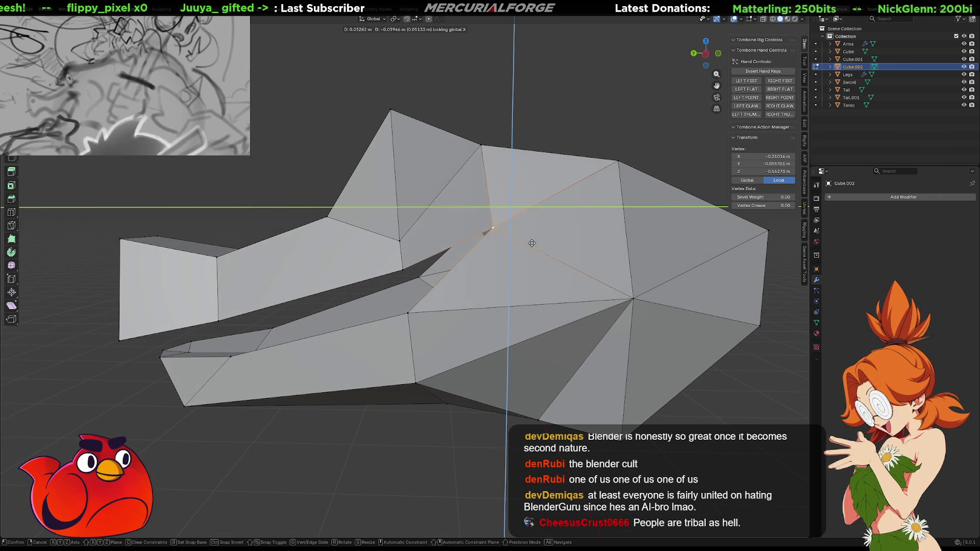
click(525, 267)
middle_drag(525, 267, 550, 280)
right_click(565, 277)
- Move the jaw-corner vertex twice more to refine the hinge shape
key(g)
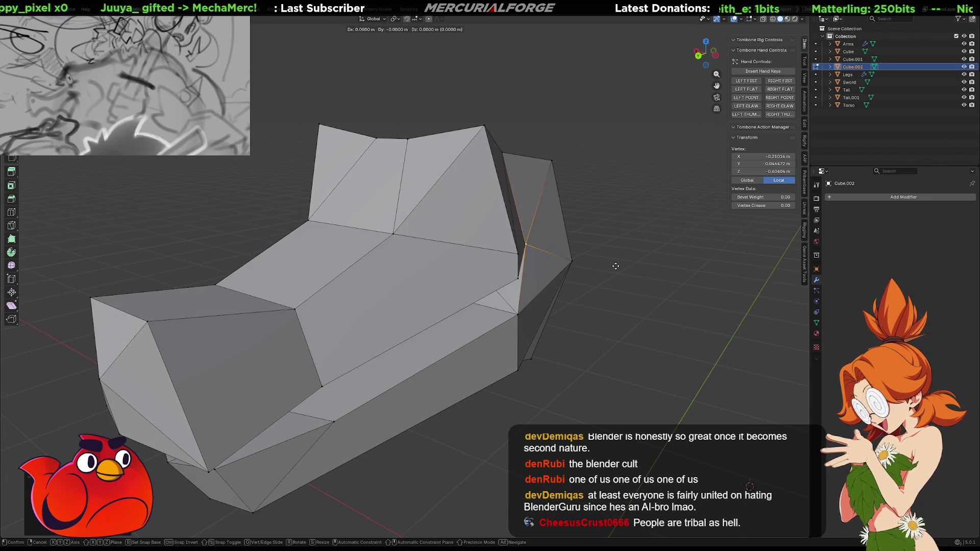
click(636, 260)
middle_drag(637, 260, 562, 247)
scroll(562, 246, down, 3)
key(g)
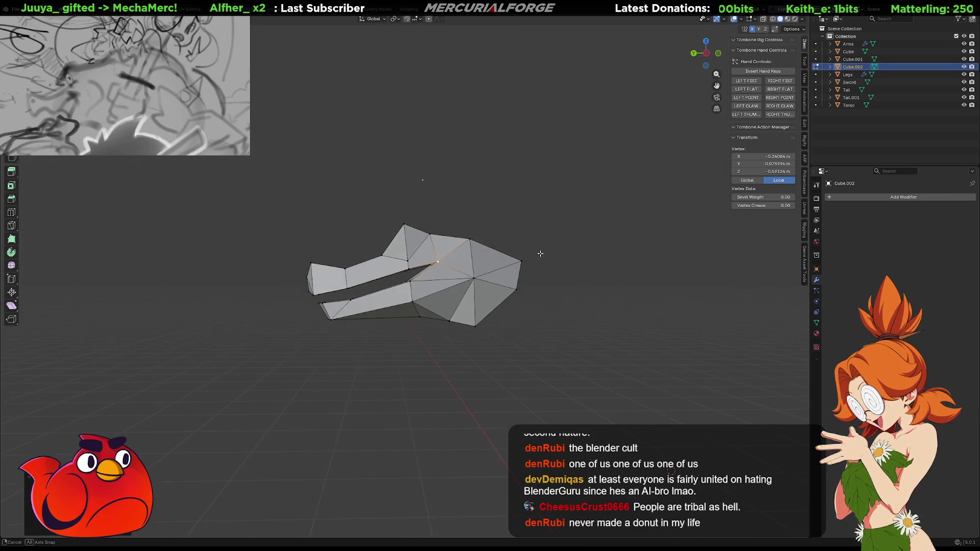
click(537, 250)
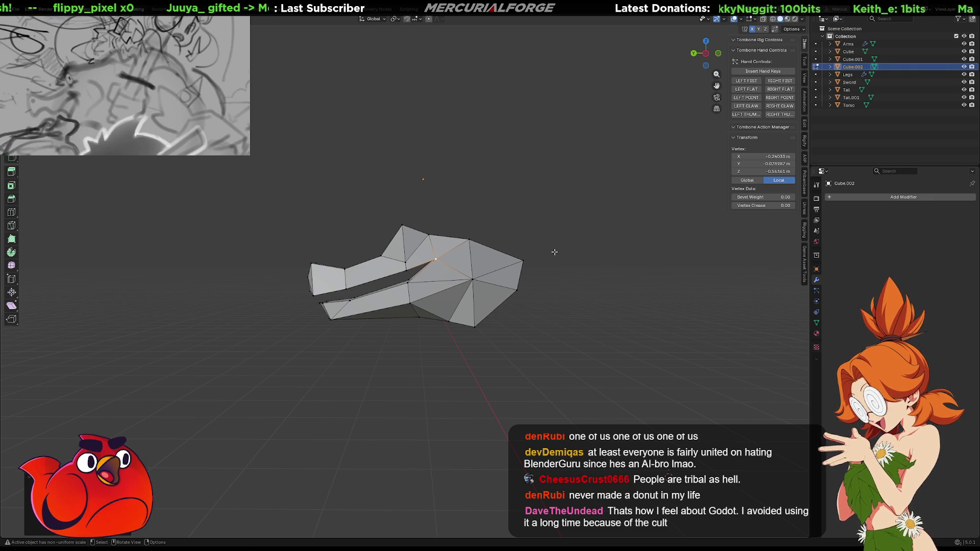
- Connect the top and bottom side vertices with a new edge cut using J
scroll(511, 271, up, 4)
mouse_move(512, 271)
middle_down()
mouse_move(462, 280)
mouse_move(460, 255)
middle_up()
shift+click(402, 325)
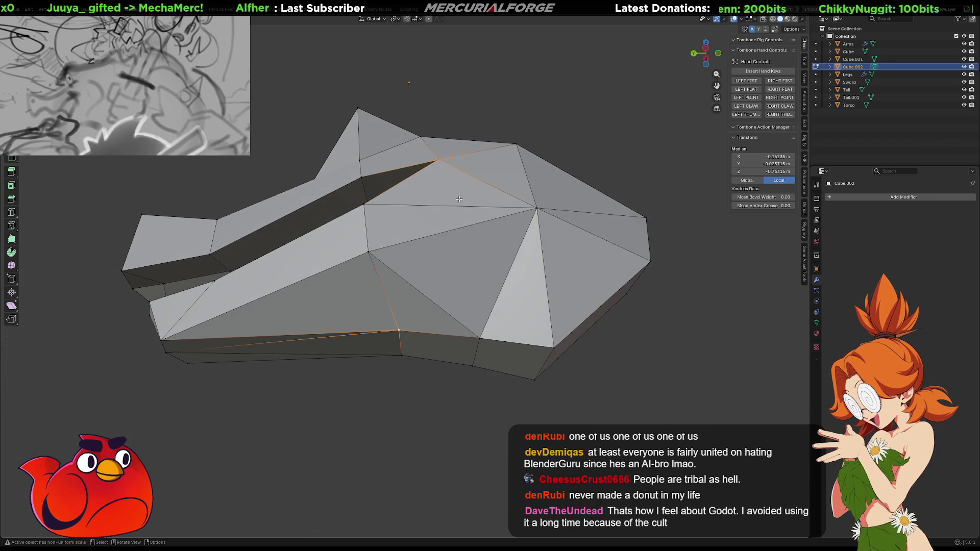
click(439, 179)
shift+click(402, 325)
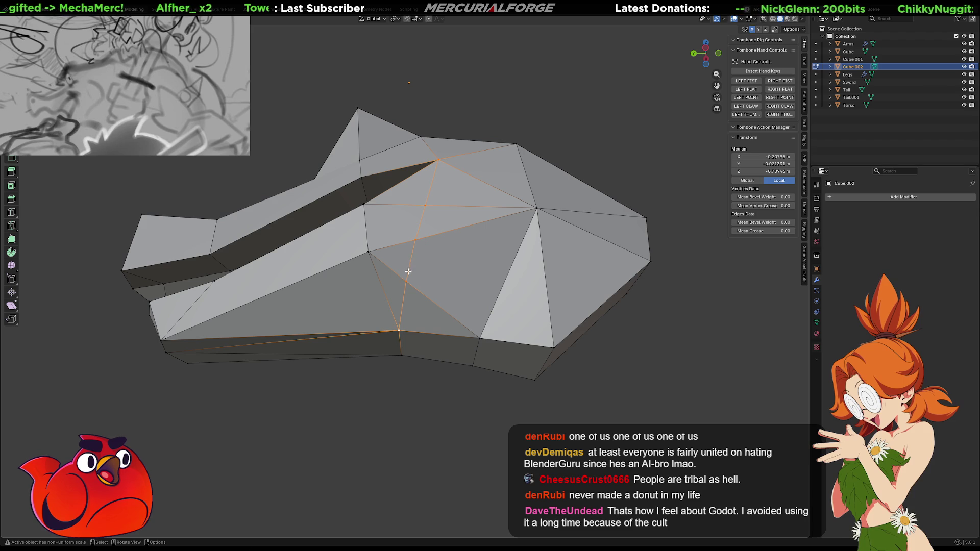
key(j)
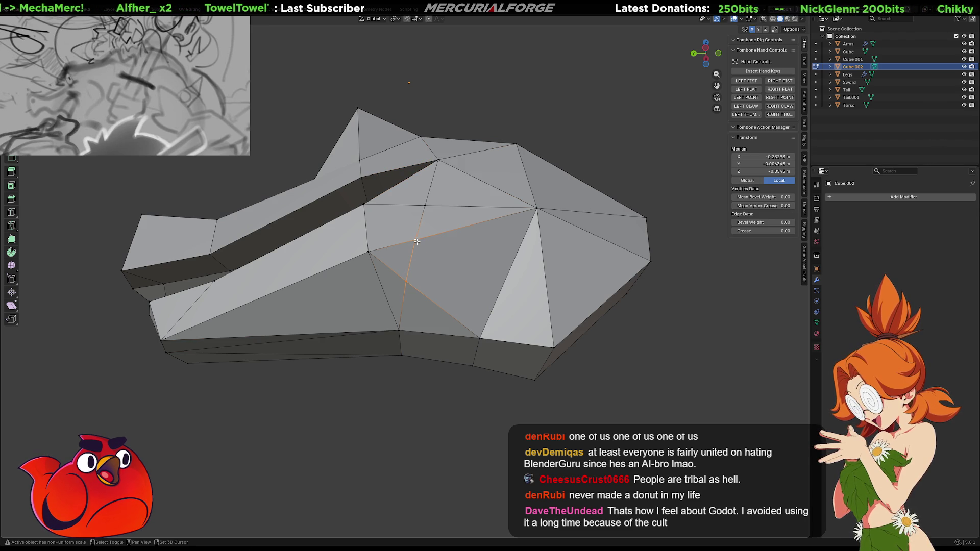
- Move the cut's new vertices onto the existing vertices above and beside them
key(g)
click(417, 239)
middle_drag(417, 240, 441, 278)
key(g)
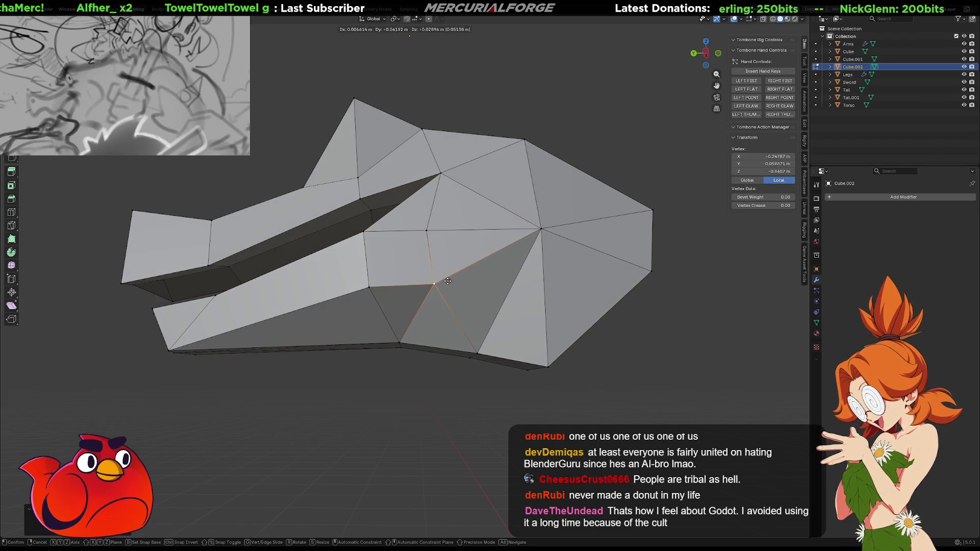
click(427, 231)
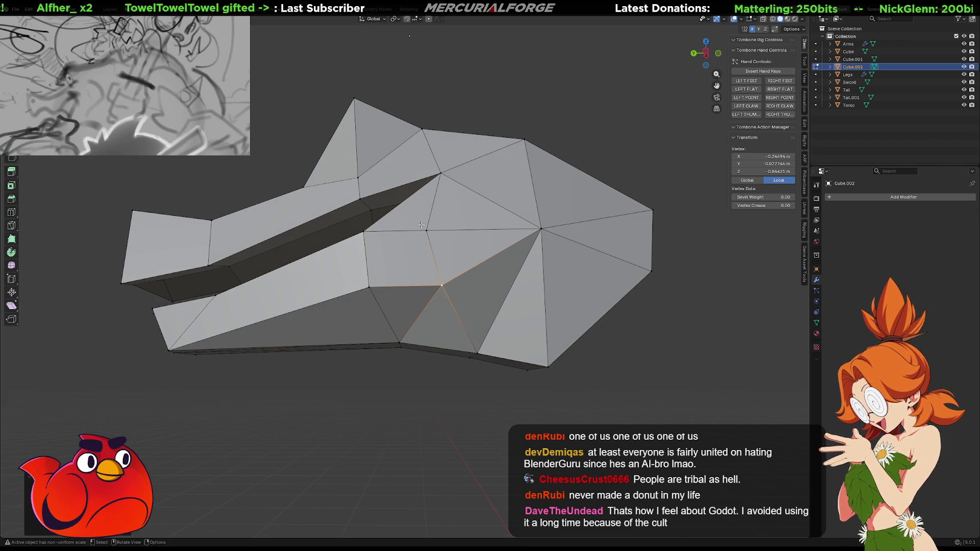
middle_drag(427, 231, 500, 232)
key(g)
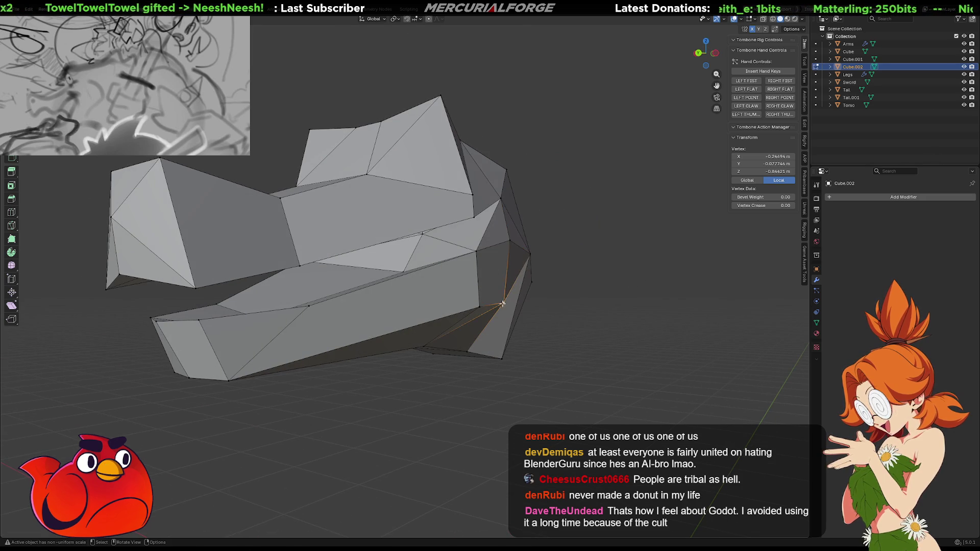
click(508, 299)
mouse_move(508, 299)
middle_down()
mouse_move(307, 302)
mouse_move(452, 300)
mouse_move(433, 244)
mouse_move(451, 226)
mouse_move(455, 304)
middle_up()
- Shift a vertex down-left, then undo back to the earlier head shape
key(g)
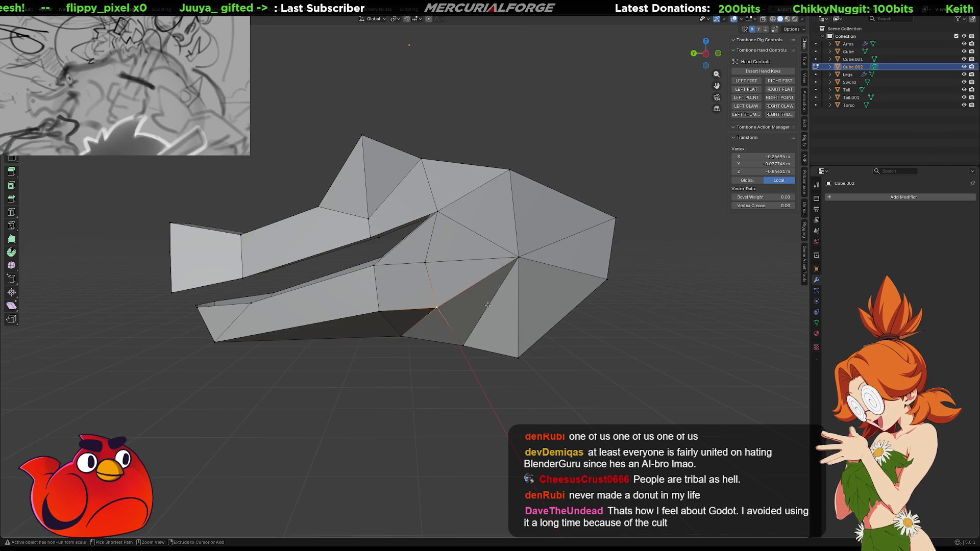
click(488, 304)
key(ctrl+z)
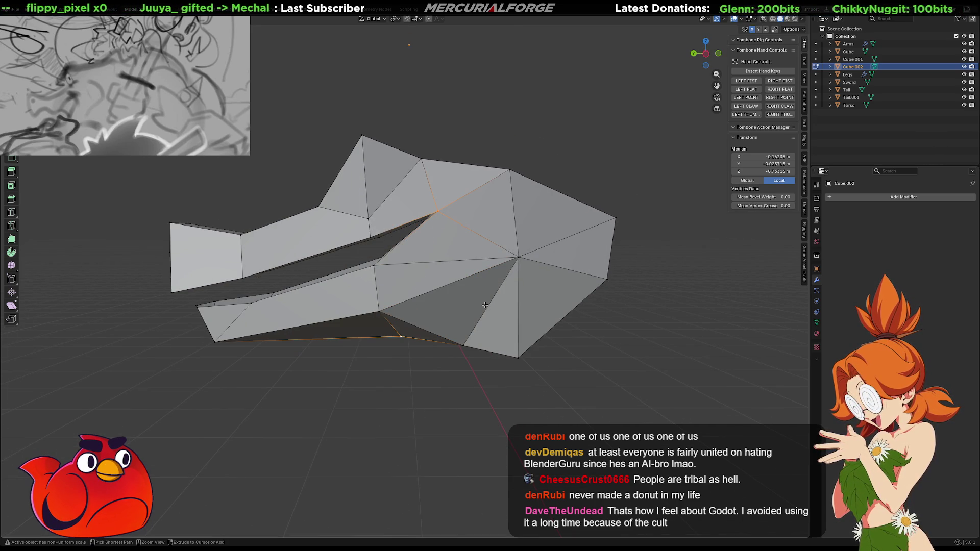
middle_drag(476, 296, 482, 274)
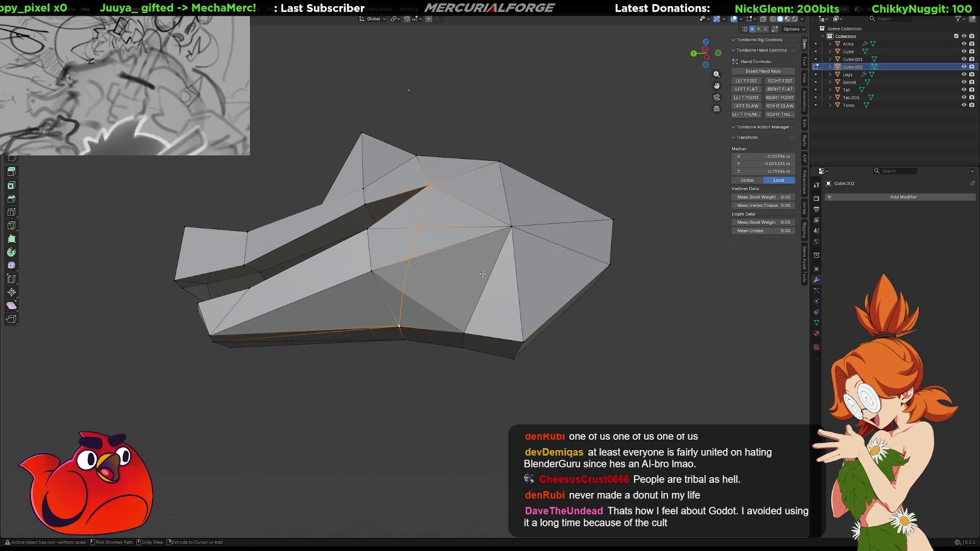
ctrl+click(483, 274)
key(ctrl+z)
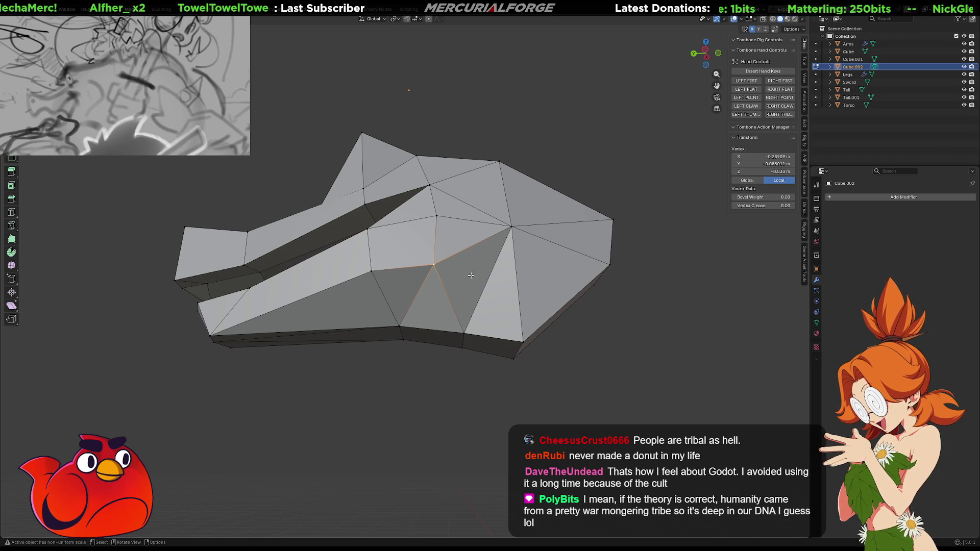
- Select the vertical edge on the head's side and bring up the Delete menu
mouse_move(389, 266)
middle_down()
mouse_move(430, 293)
mouse_move(456, 268)
middle_up()
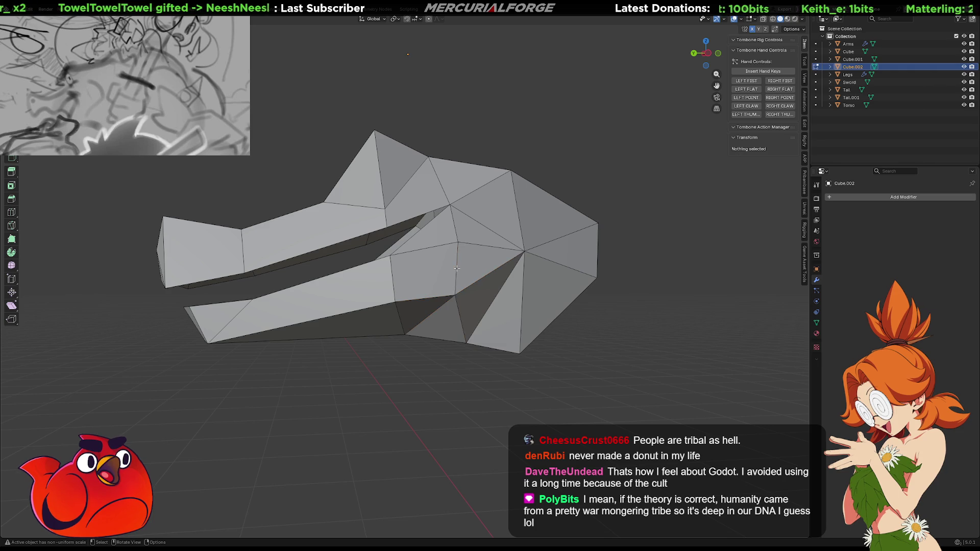
click(455, 268)
key(m)
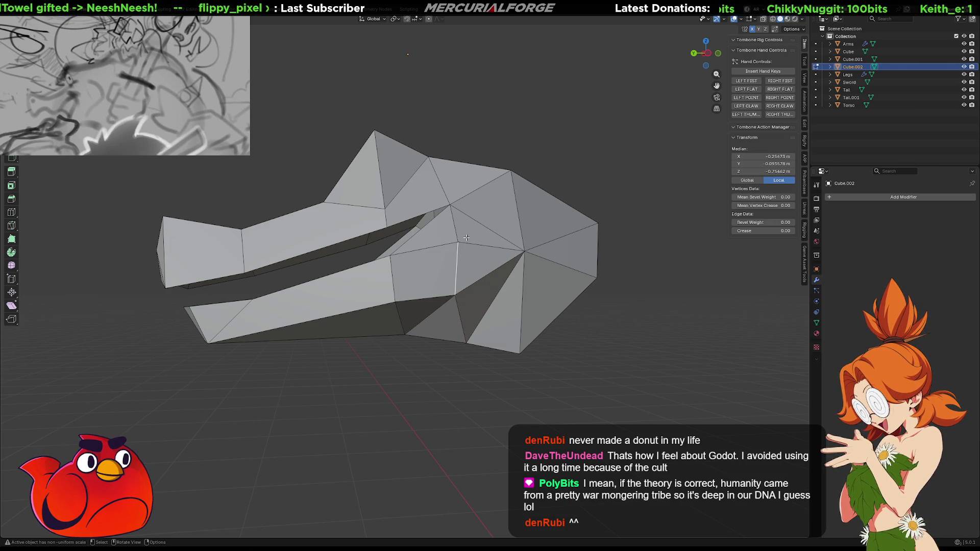
key(x)
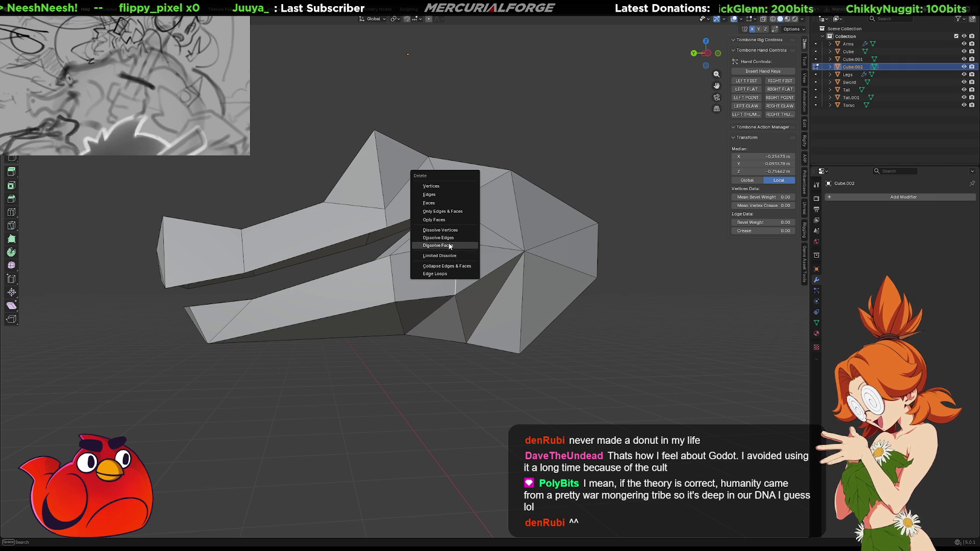
- Try Dissolve Edges and Limited Dissolve on the side edge, undoing both to keep it
click(450, 238)
key(ctrl+z)
key(x)
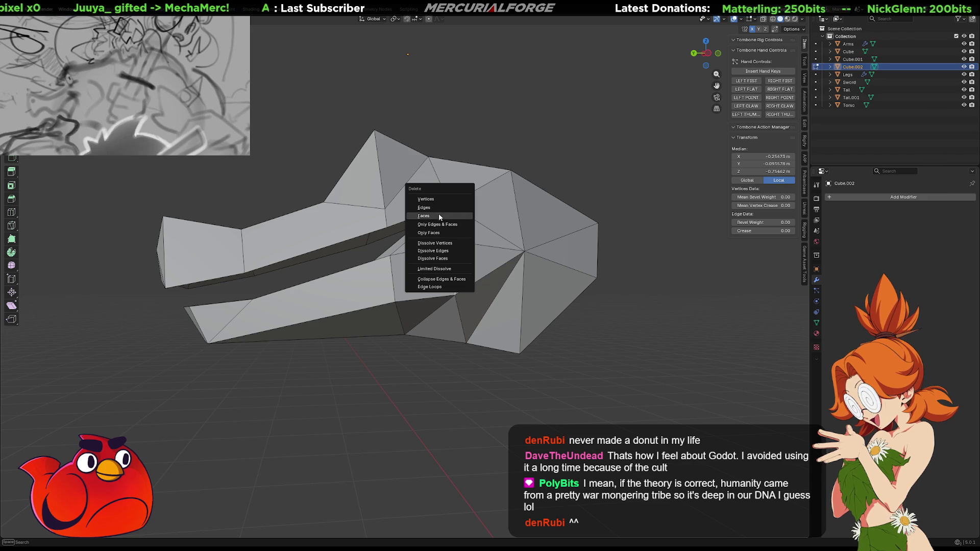
click(439, 272)
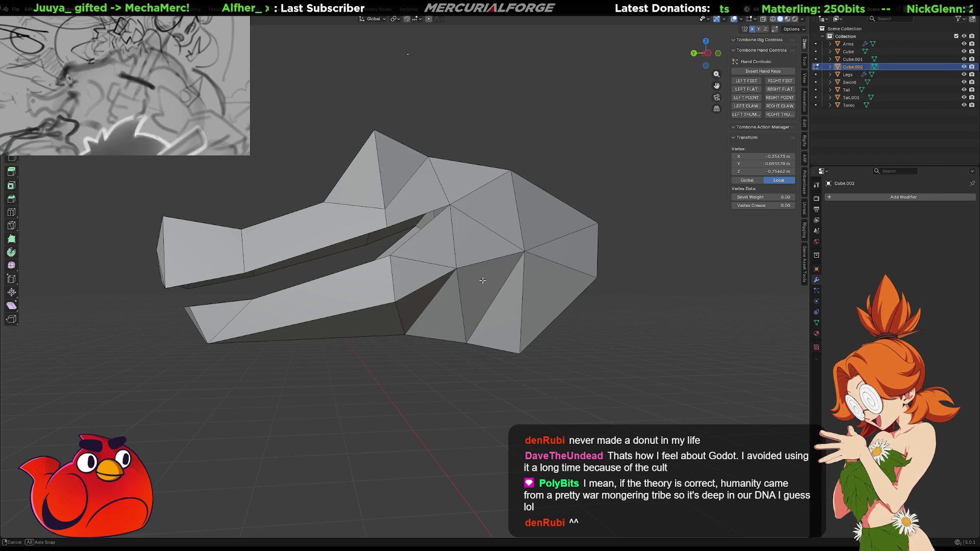
middle_drag(481, 279, 476, 281)
key(ctrl+z)
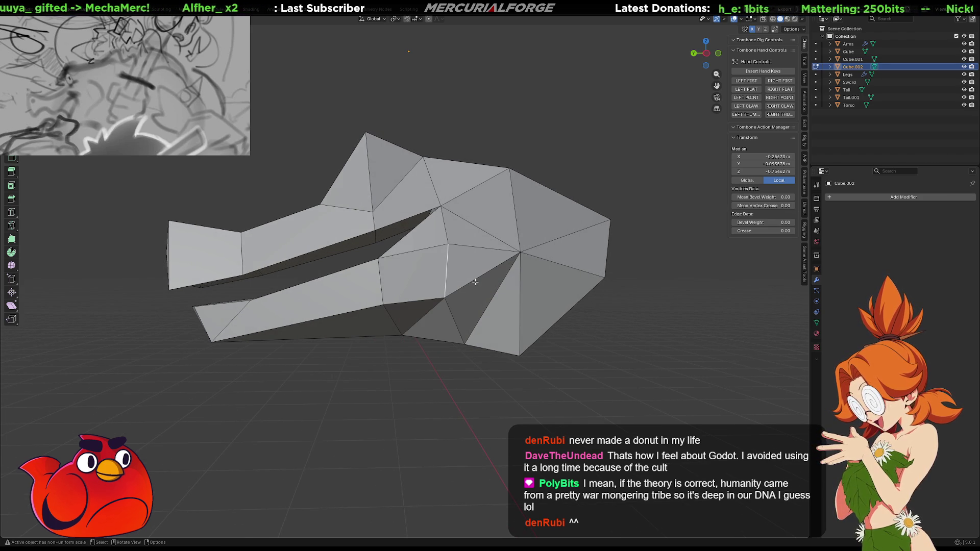
- Try single-vertex selections on the head's side, jaw corner and cheek, then clear the selection
click(449, 245)
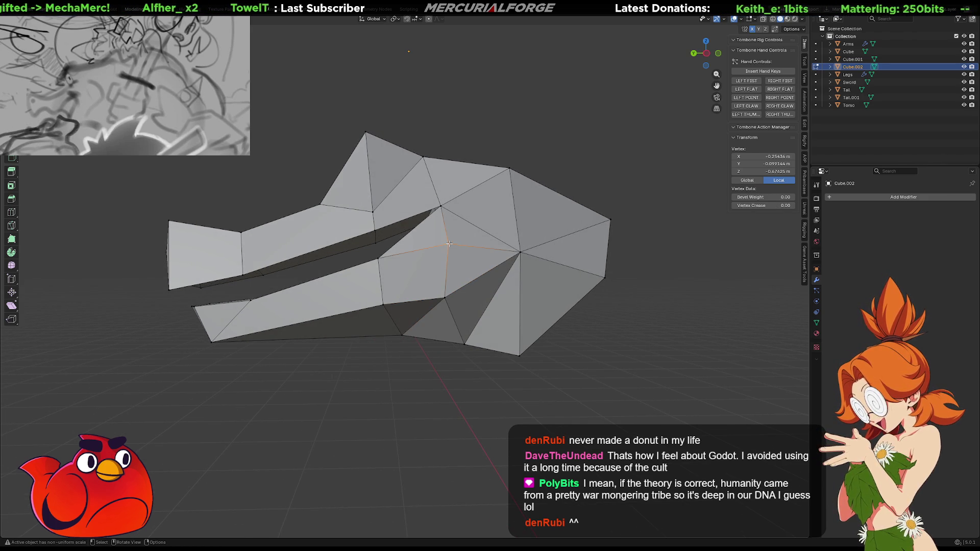
click(442, 205)
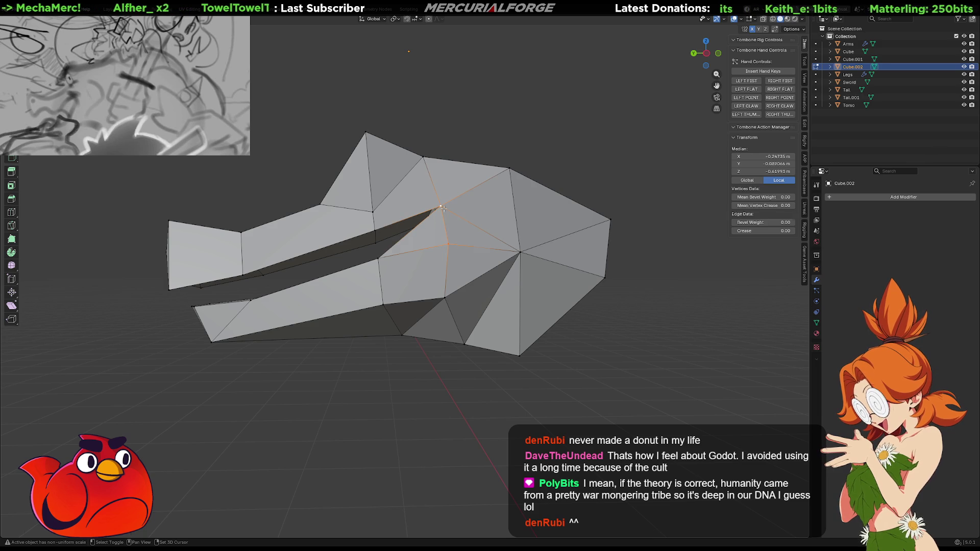
click(615, 415)
mouse_move(478, 349)
middle_down()
mouse_move(529, 347)
mouse_move(466, 349)
middle_up()
key(ctrl+z)
key(ctrl+z)
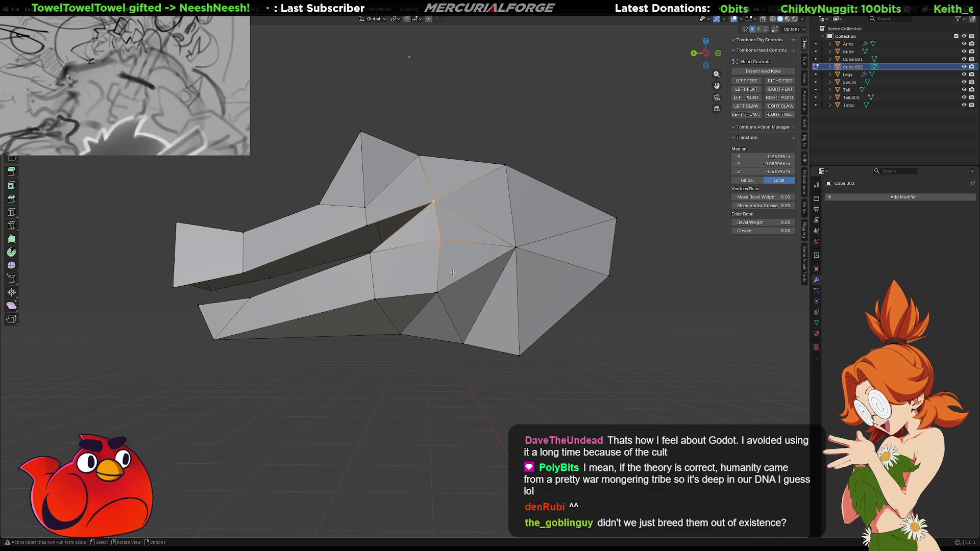
click(440, 235)
mouse_move(437, 302)
middle_down()
mouse_move(628, 304)
mouse_move(444, 304)
mouse_move(491, 335)
mouse_move(572, 336)
mouse_move(475, 338)
mouse_move(581, 325)
mouse_move(533, 328)
mouse_move(531, 340)
middle_up()
key(ctrl+z)
key(ctrl+shift+z)
click(572, 337)
mouse_move(511, 352)
middle_down()
mouse_move(453, 346)
mouse_move(517, 319)
middle_up()
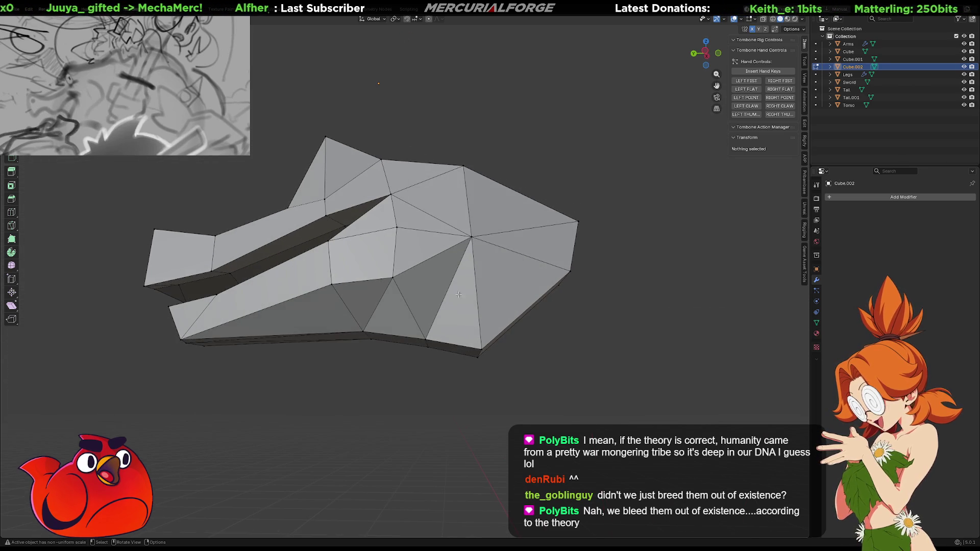
- Join two vertices with a new edge using J, then undo the join
click(393, 279)
shift+click(482, 348)
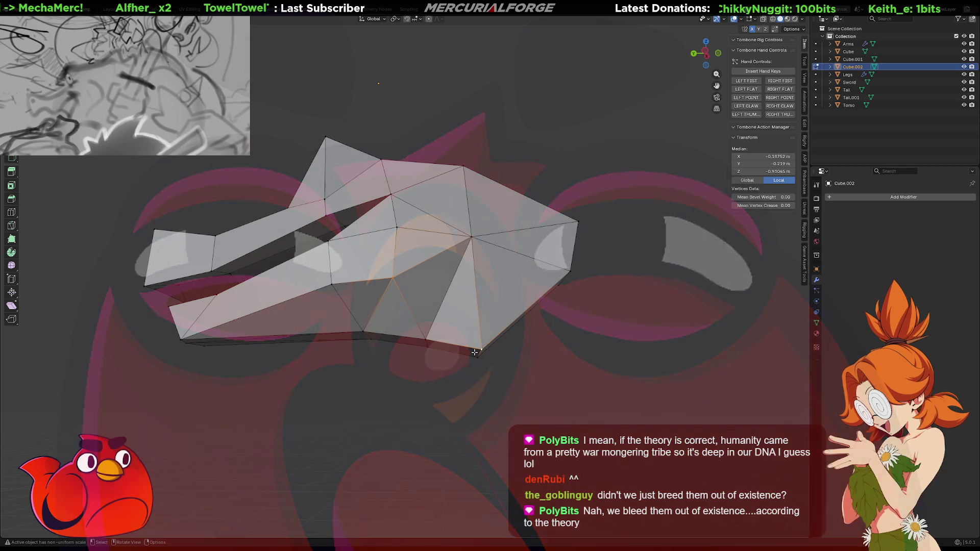
key(j)
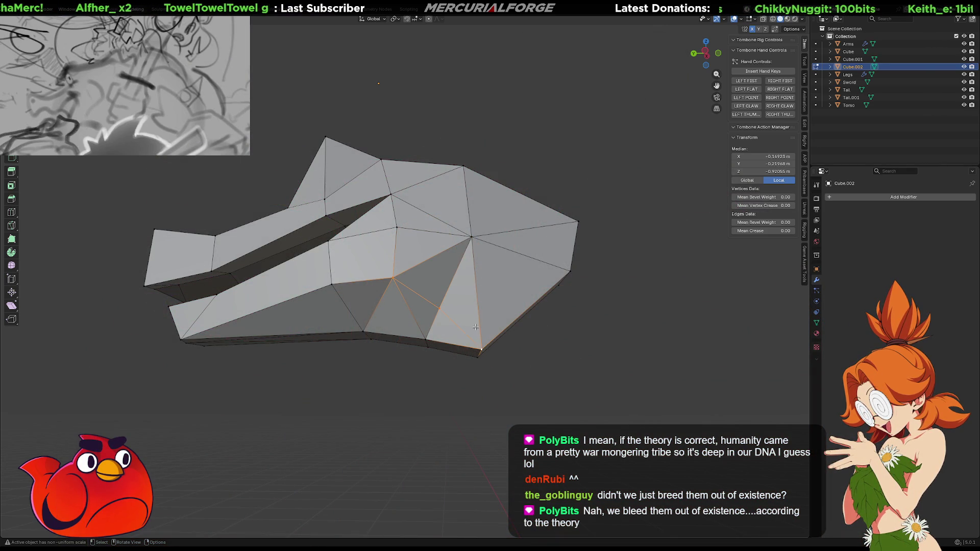
key(ctrl+z)
mouse_move(440, 302)
middle_down()
mouse_move(511, 320)
mouse_move(789, 325)
mouse_move(694, 330)
middle_up()
- Reposition the lower-jaw vertex, adjusting its position twice
click(601, 334)
mouse_move(584, 334)
middle_down()
mouse_move(602, 332)
mouse_move(590, 333)
middle_up()
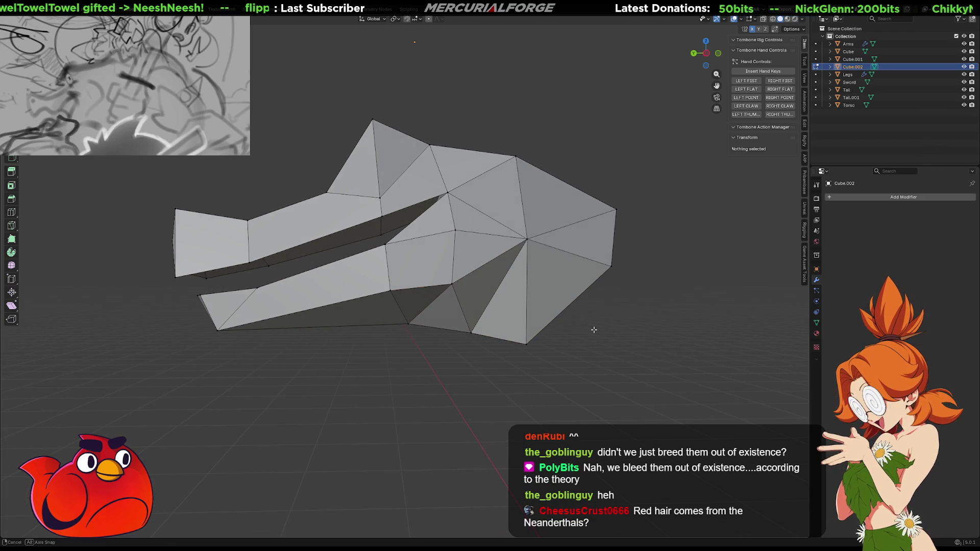
click(388, 291)
middle_drag(402, 291, 420, 297)
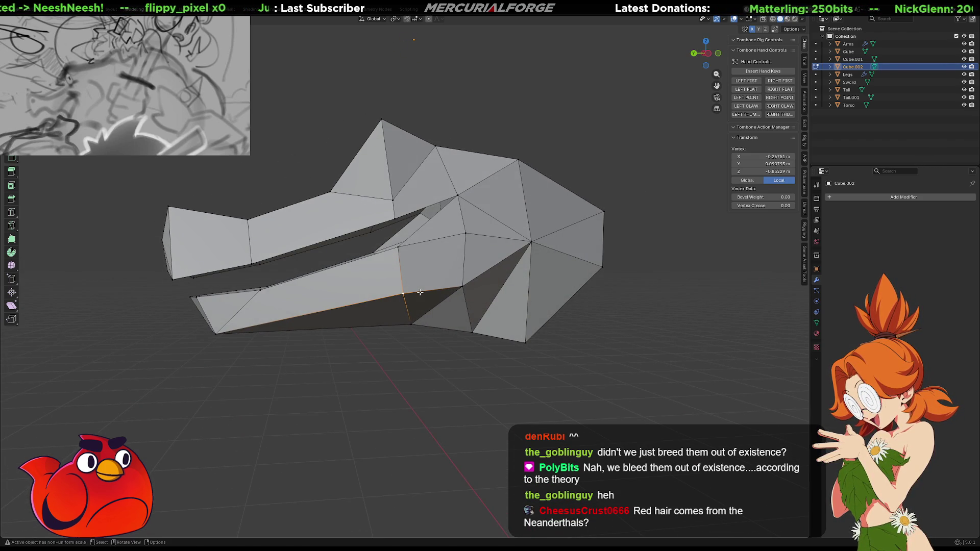
key(g)
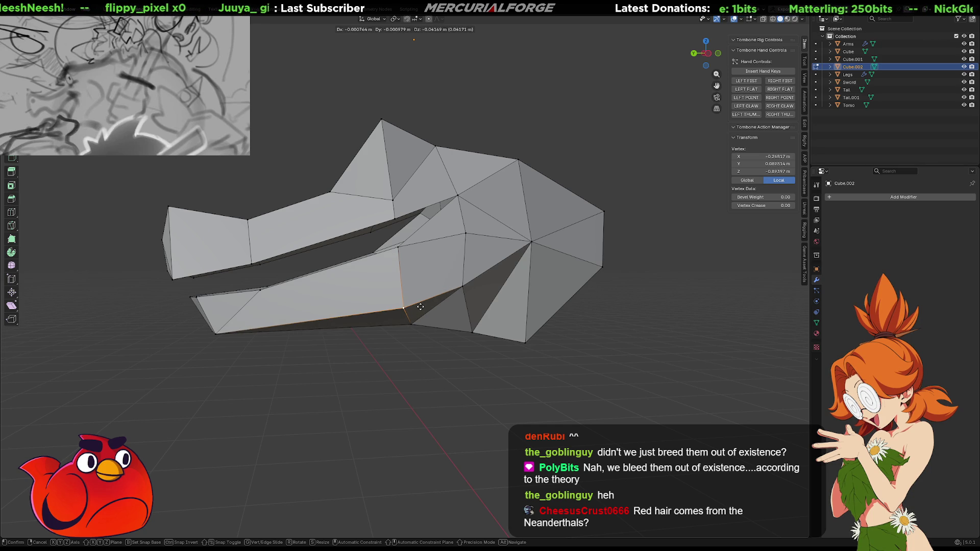
click(422, 311)
mouse_move(423, 311)
middle_down()
mouse_move(480, 296)
mouse_move(352, 287)
middle_up()
key(g)
click(477, 293)
- Move two more head vertices into new positions to refine the snout
click(347, 283)
key(g)
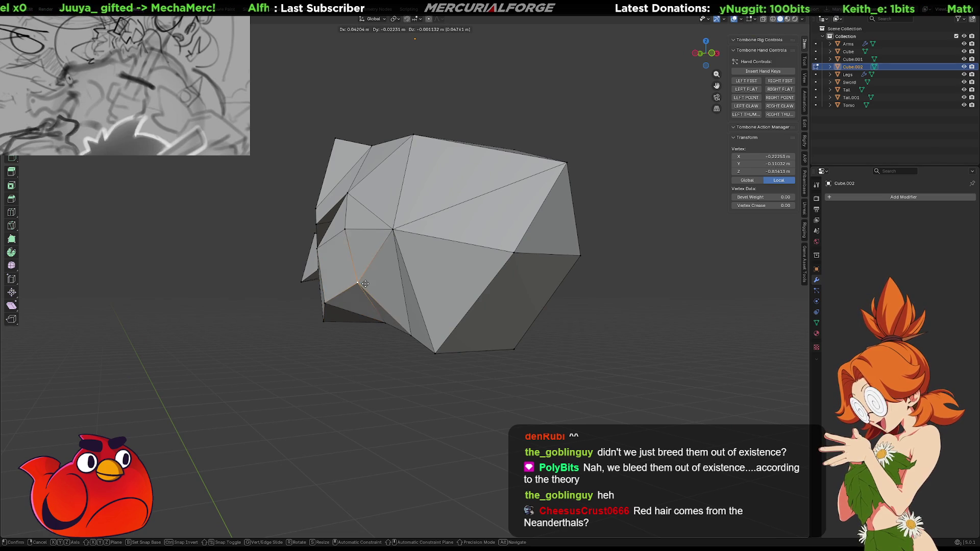
click(357, 282)
mouse_move(357, 282)
middle_down()
mouse_move(404, 238)
mouse_move(490, 191)
middle_up()
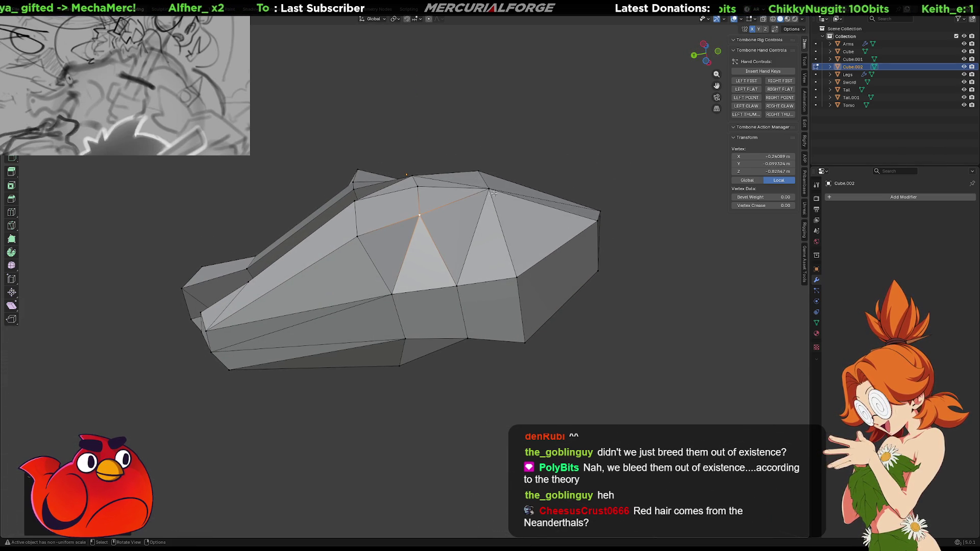
click(490, 190)
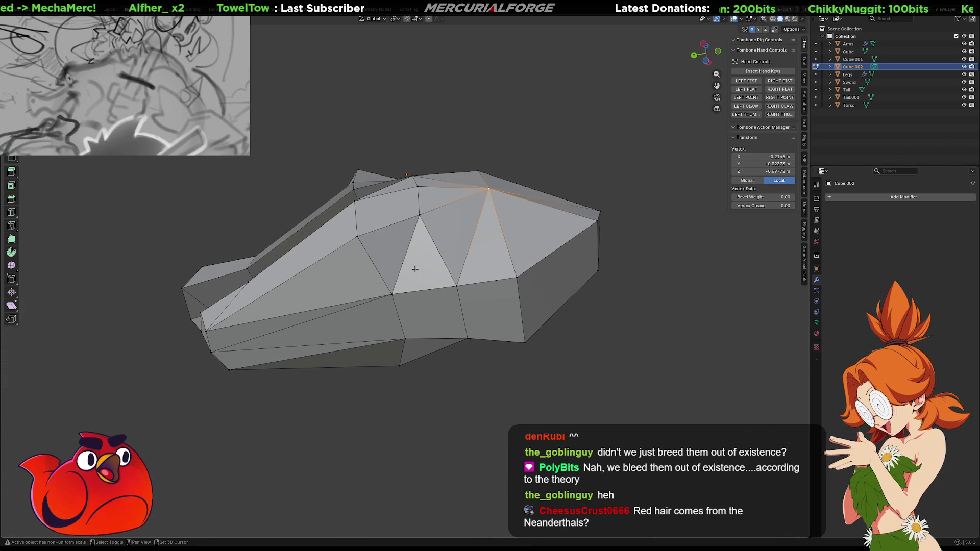
shift+click(390, 295)
mouse_move(390, 296)
middle_down()
mouse_move(491, 286)
mouse_move(342, 319)
middle_up()
click(476, 297)
key(g)
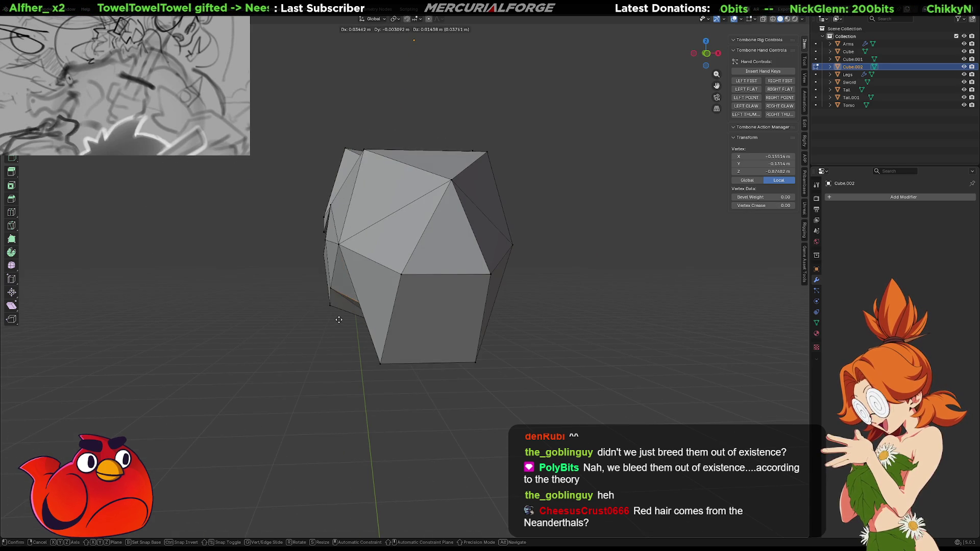
click(328, 306)
mouse_move(328, 305)
middle_down()
mouse_move(423, 305)
mouse_move(406, 290)
middle_up()
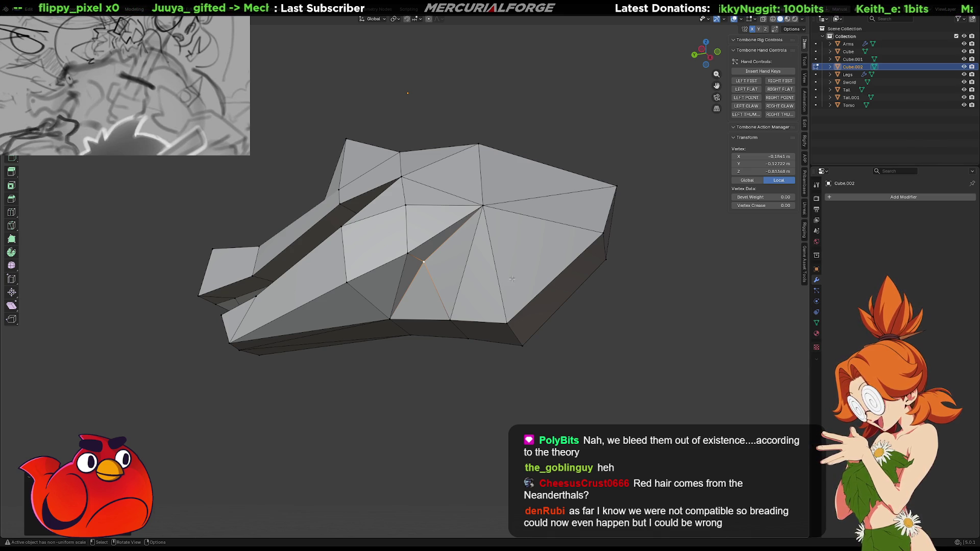
- Drag the side-of-face vertex lower, then select the jaw-edge vertices and check from a low side view
mouse_move(424, 264)
middle_down()
mouse_move(466, 278)
mouse_move(455, 290)
mouse_move(469, 291)
middle_up()
shift+click(469, 291)
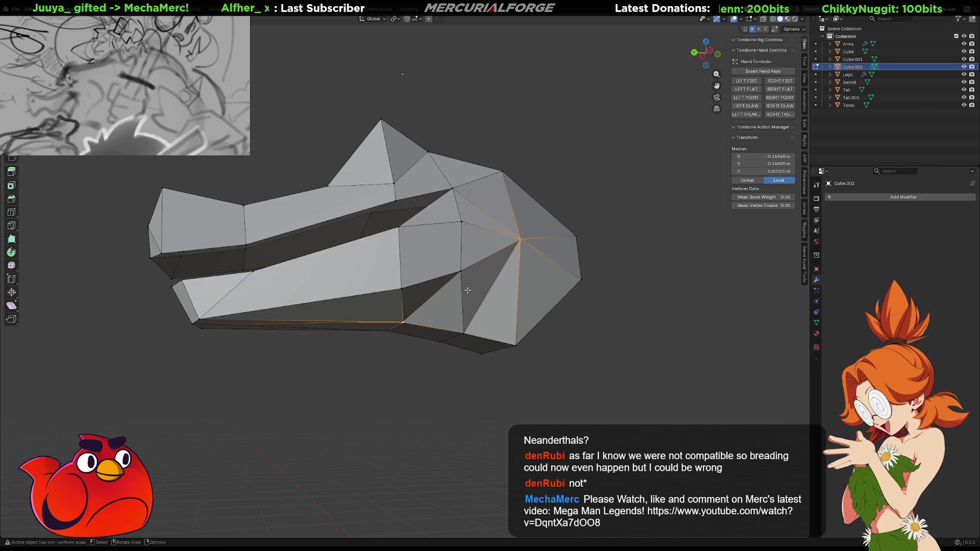
mouse_move(468, 290)
middle_down()
mouse_move(445, 271)
mouse_move(590, 267)
mouse_move(581, 274)
middle_up()
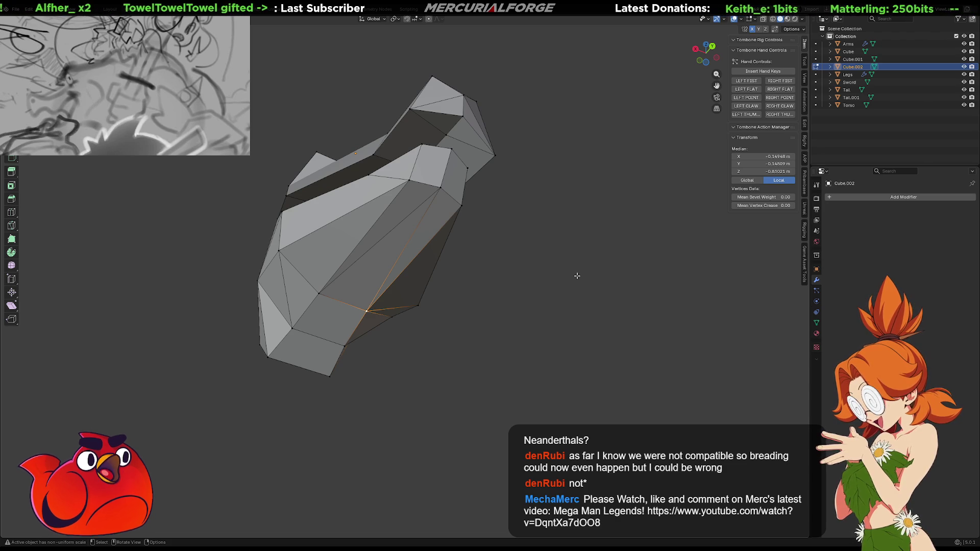
mouse_move(505, 281)
middle_down()
mouse_move(424, 274)
mouse_move(418, 296)
mouse_move(400, 295)
mouse_move(449, 298)
mouse_move(454, 312)
middle_up()
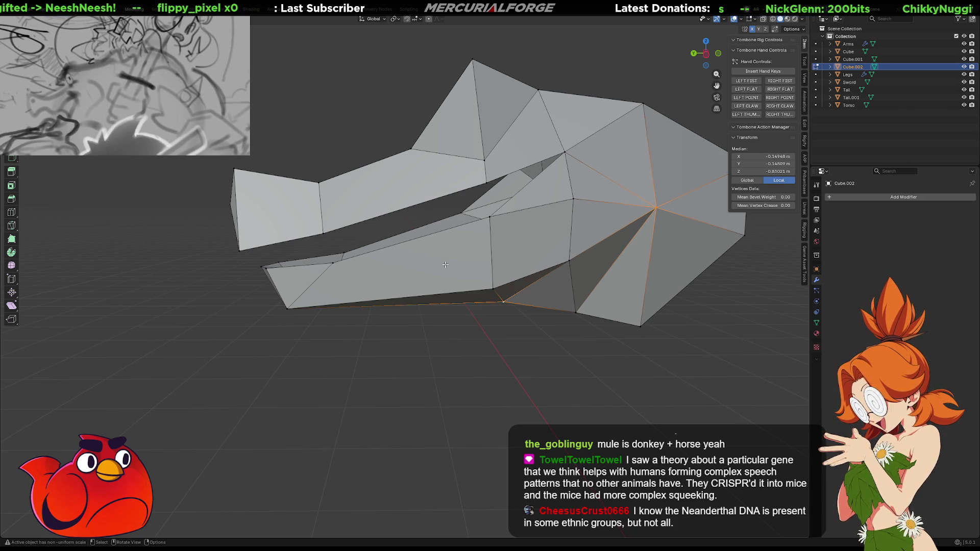
- Nudge a vertex on the jaw's inner mouth edge slightly into a new position
click(490, 218)
key(g)
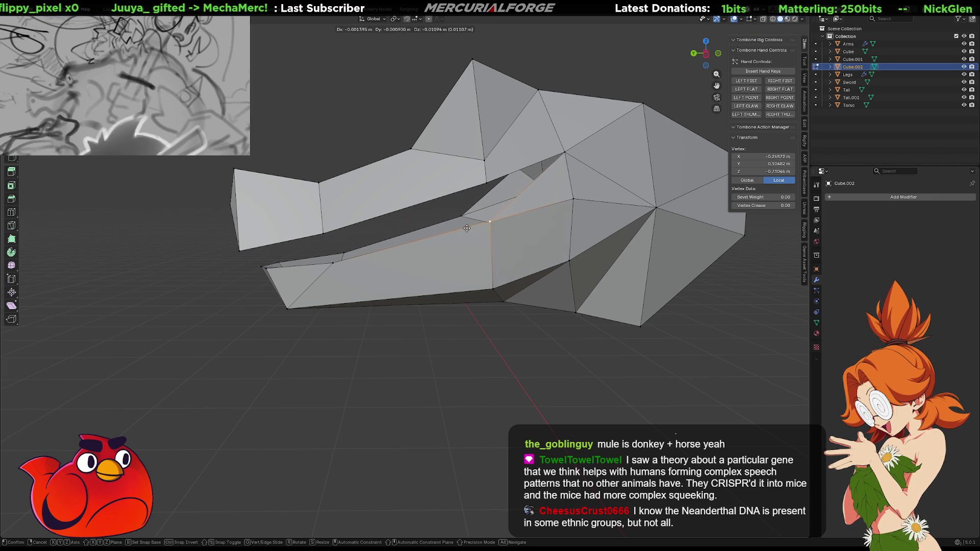
click(466, 226)
mouse_move(466, 227)
middle_down()
mouse_move(443, 170)
mouse_move(490, 207)
mouse_move(641, 150)
mouse_move(474, 218)
mouse_move(473, 241)
mouse_move(559, 291)
mouse_move(386, 294)
middle_up()
scroll(386, 294, down, 4)
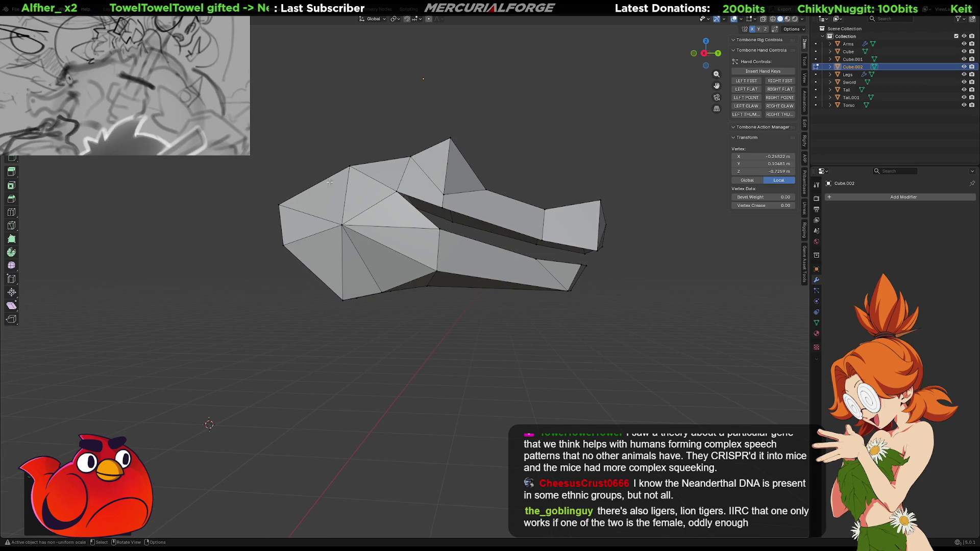
click(349, 167)
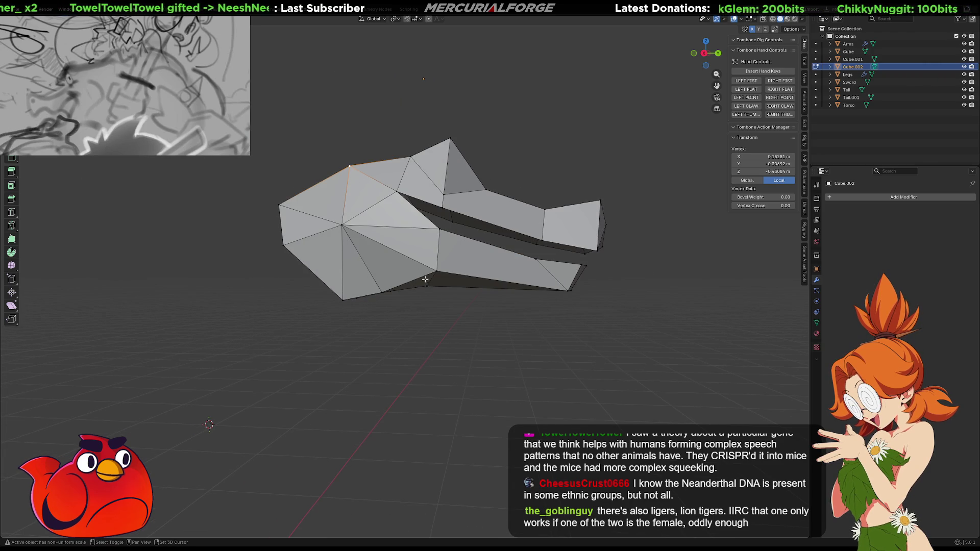
shift+click(441, 287)
mouse_move(441, 287)
middle_down()
mouse_move(346, 251)
mouse_move(296, 275)
mouse_move(365, 233)
middle_up()
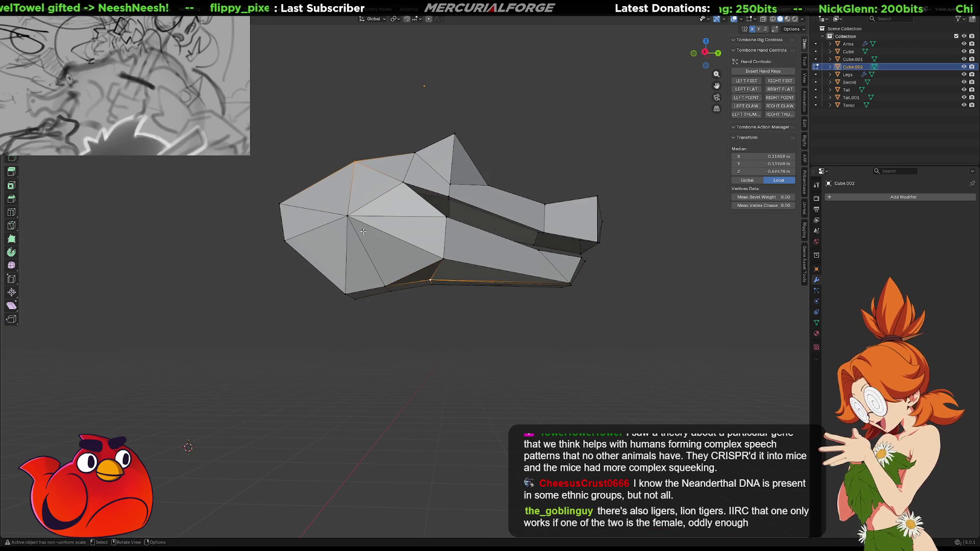
shift+click(432, 280)
mouse_move(493, 278)
middle_down()
mouse_move(457, 374)
mouse_move(346, 294)
mouse_move(500, 289)
middle_up()
shift+click(433, 287)
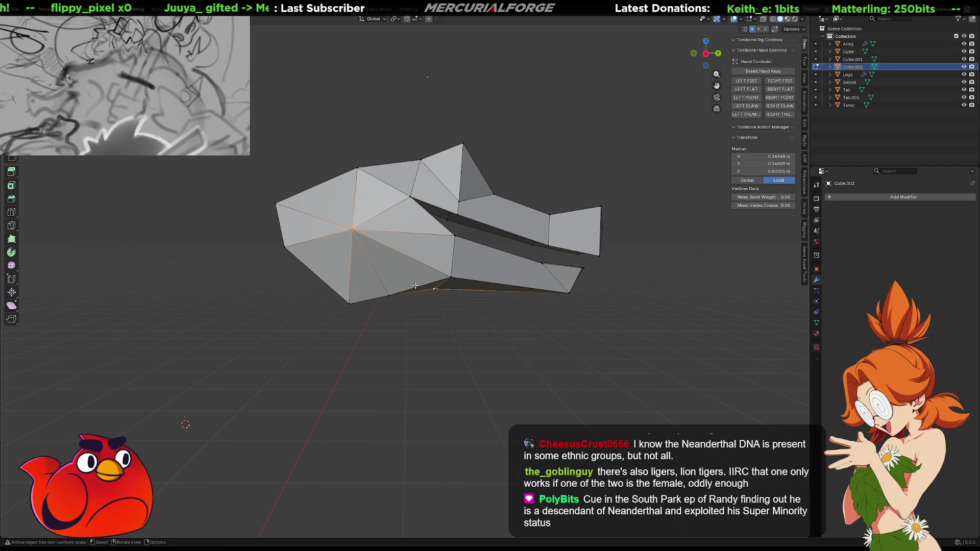
middle_drag(421, 275, 421, 266)
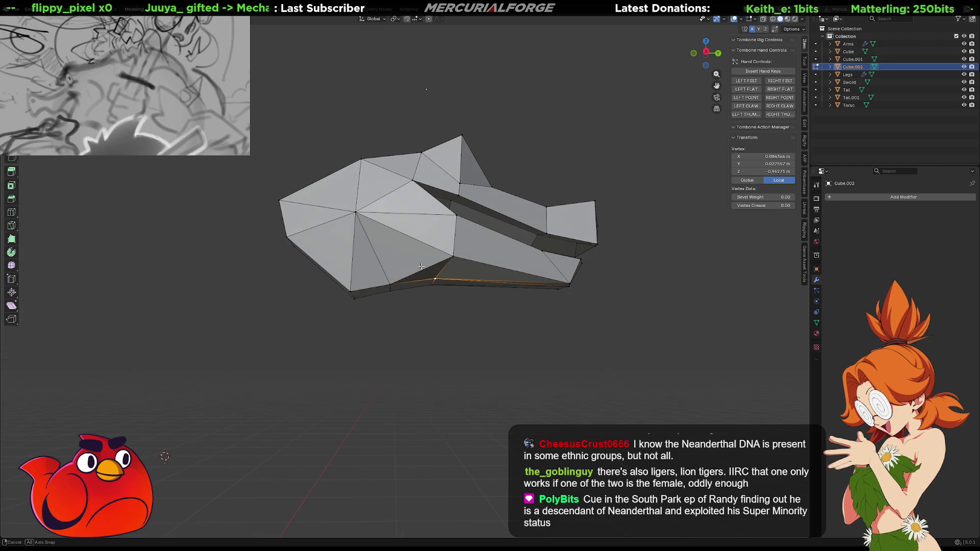
ctrl+click(404, 180)
mouse_move(406, 213)
middle_down()
mouse_move(220, 231)
mouse_move(437, 236)
middle_up()
mouse_move(433, 233)
middle_down()
mouse_move(319, 225)
mouse_move(399, 229)
mouse_move(520, 158)
mouse_move(515, 186)
mouse_move(540, 339)
mouse_move(552, 289)
mouse_move(462, 294)
middle_up()
click(439, 204)
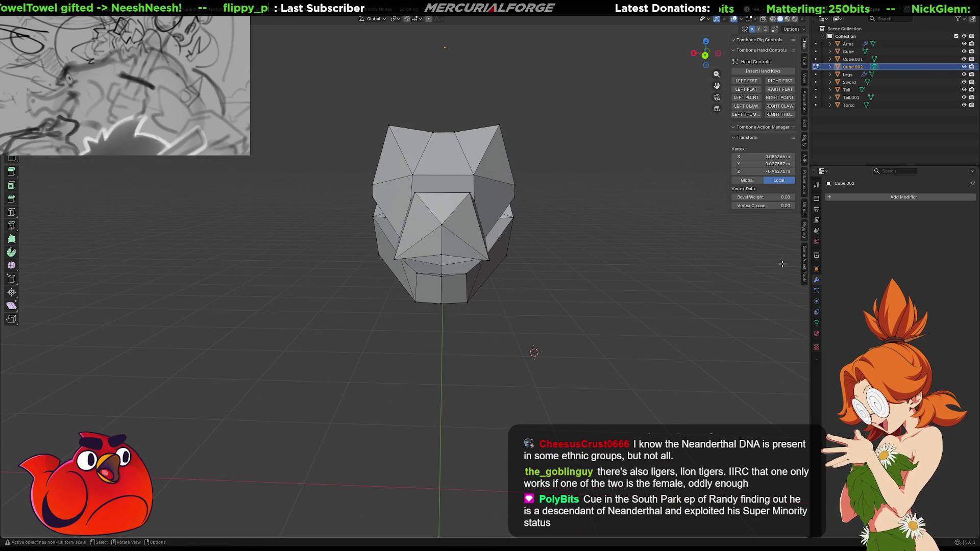
- Switch the head from Edit Mode to Object Mode, abandoning two command searches
key(F3)
text(mir)
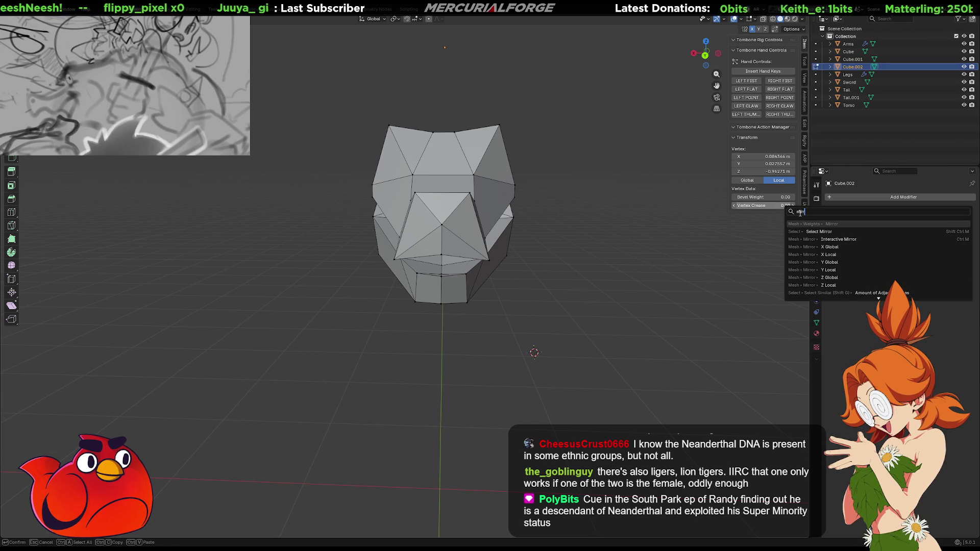
key(Escape)
key(Tab)
key(F3)
text(in)
key(BackSpace)
key(BackSpace)
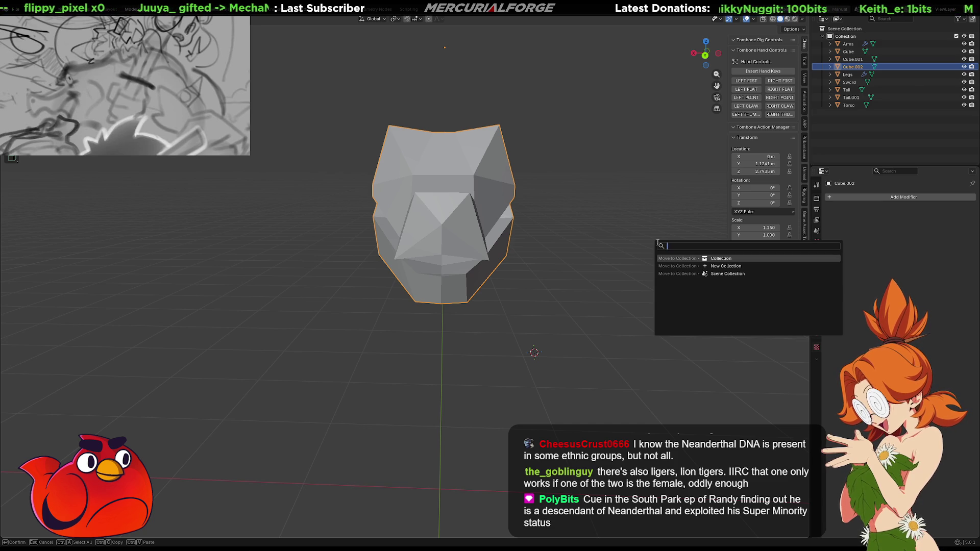
key(BackSpace)
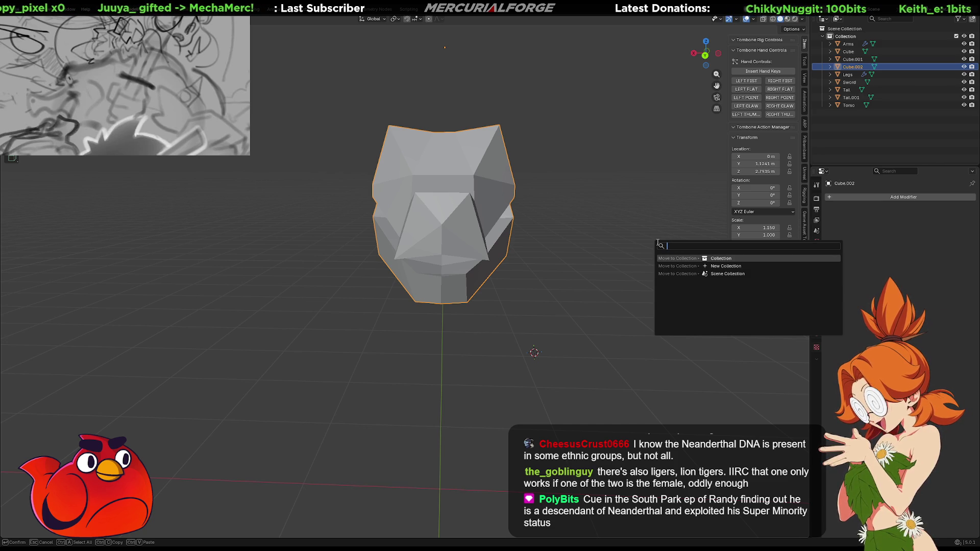
key(Escape)
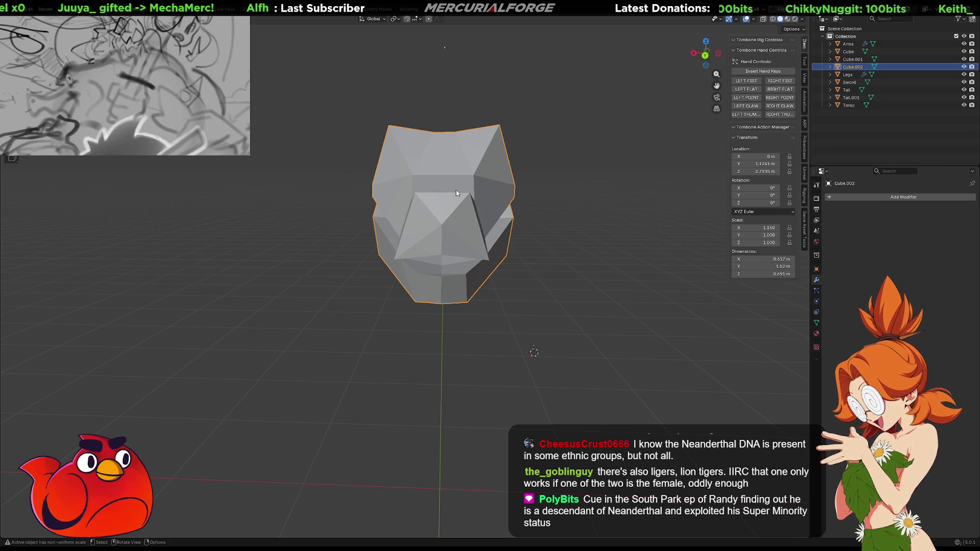
- Add a Mirror modifier, enable On Cage, and turn on Bisect X in Edit Mode
key(F3)
text(mirror)
key(Return)
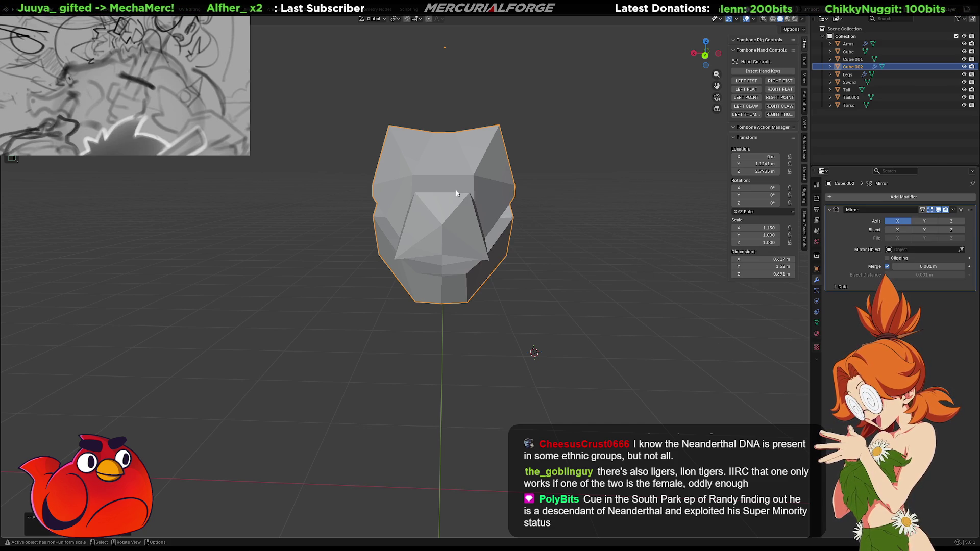
click(922, 210)
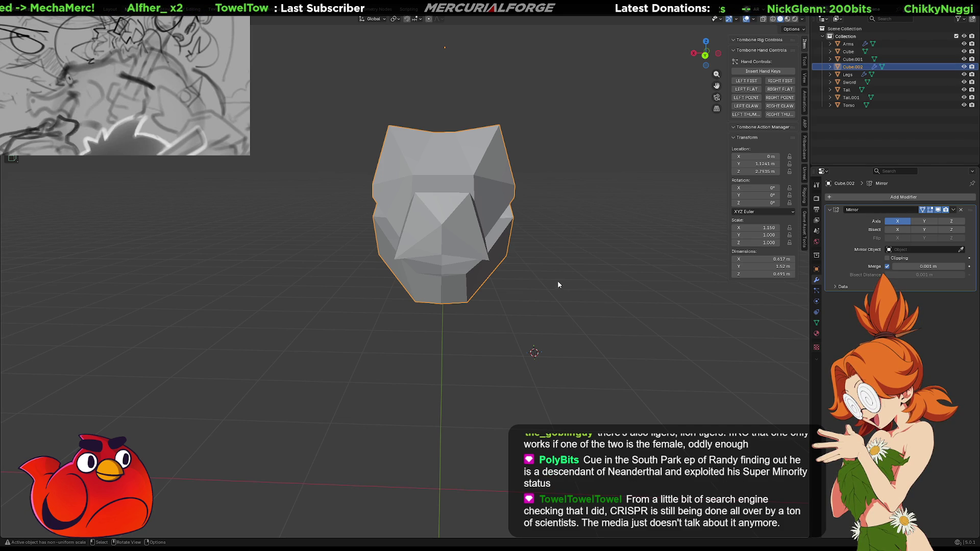
key(Tab)
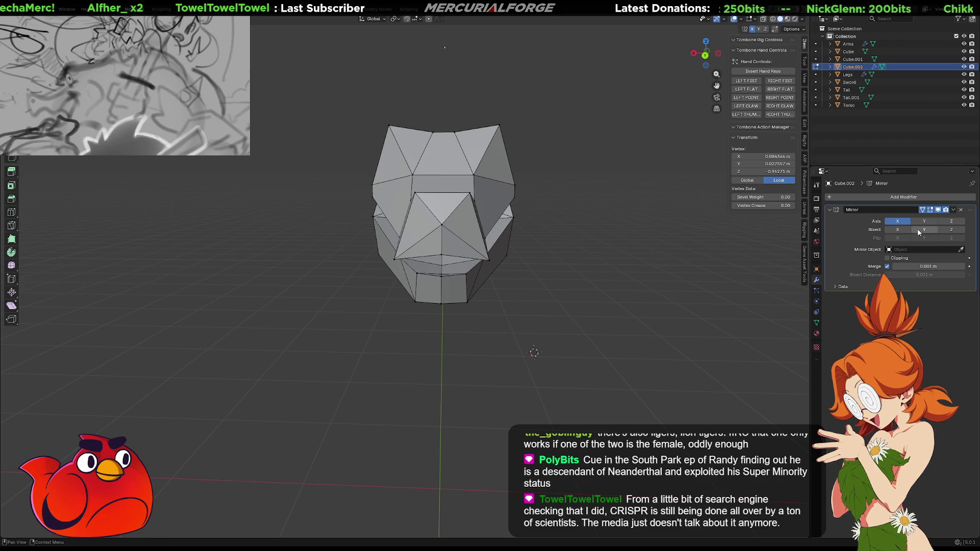
click(899, 232)
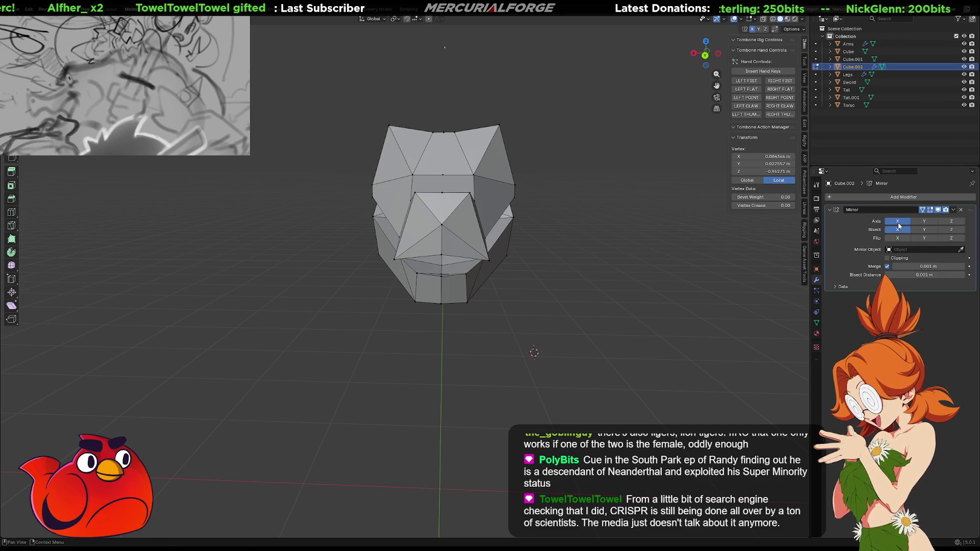
middle_drag(587, 316, 725, 316)
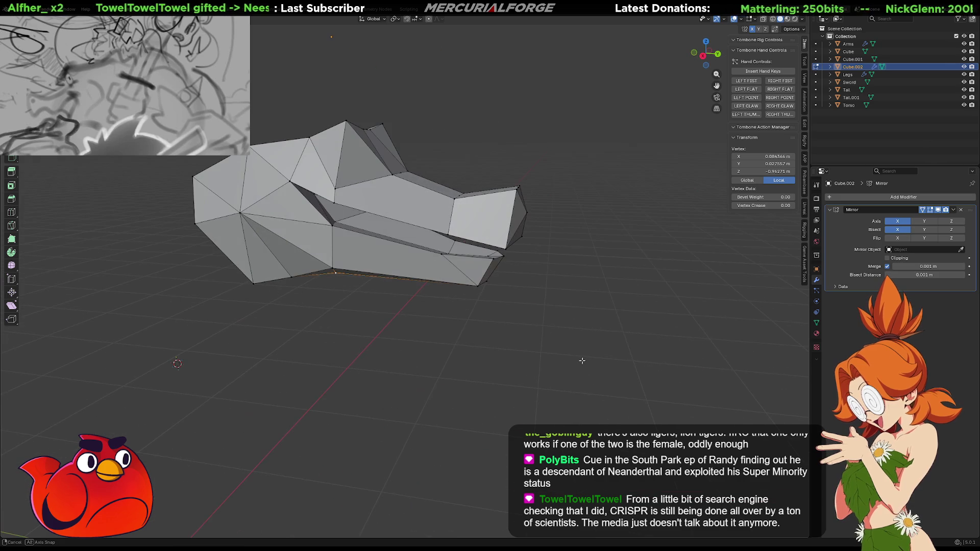
click(905, 239)
mouse_move(427, 359)
middle_down()
mouse_move(512, 412)
mouse_move(592, 353)
mouse_move(566, 320)
middle_up()
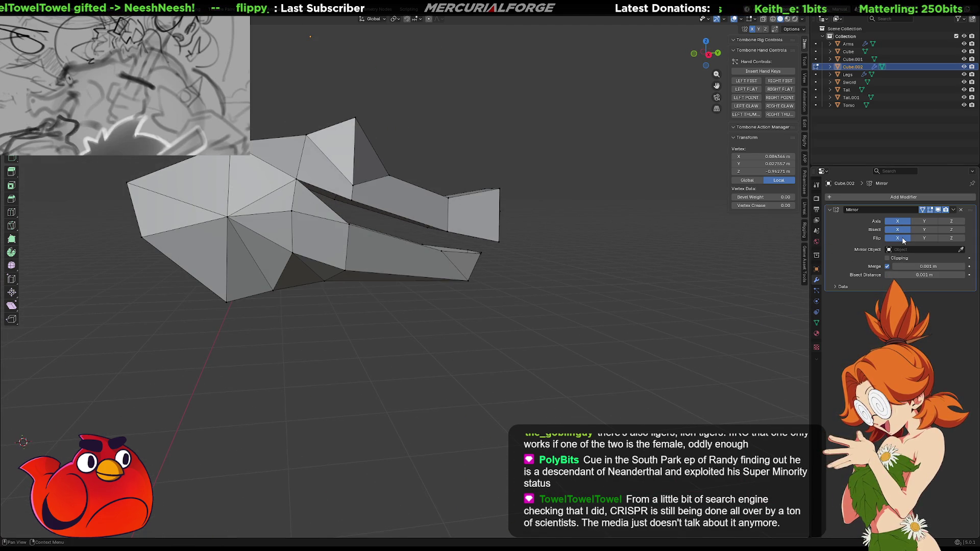
scroll(568, 354, down, 4)
mouse_move(568, 354)
middle_down()
mouse_move(531, 367)
mouse_move(598, 318)
middle_up()
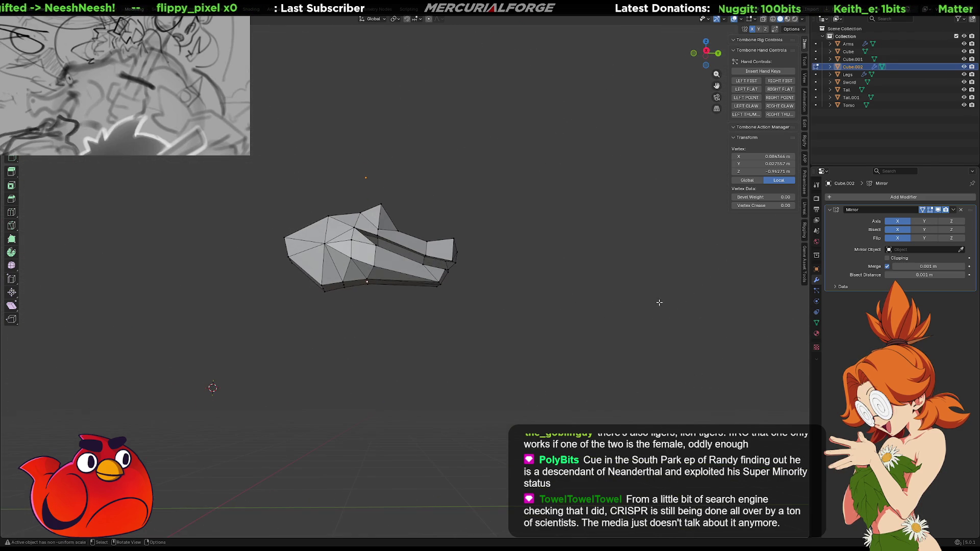
click(897, 238)
mouse_move(658, 314)
middle_down()
mouse_move(615, 341)
mouse_move(645, 316)
mouse_move(628, 323)
middle_up()
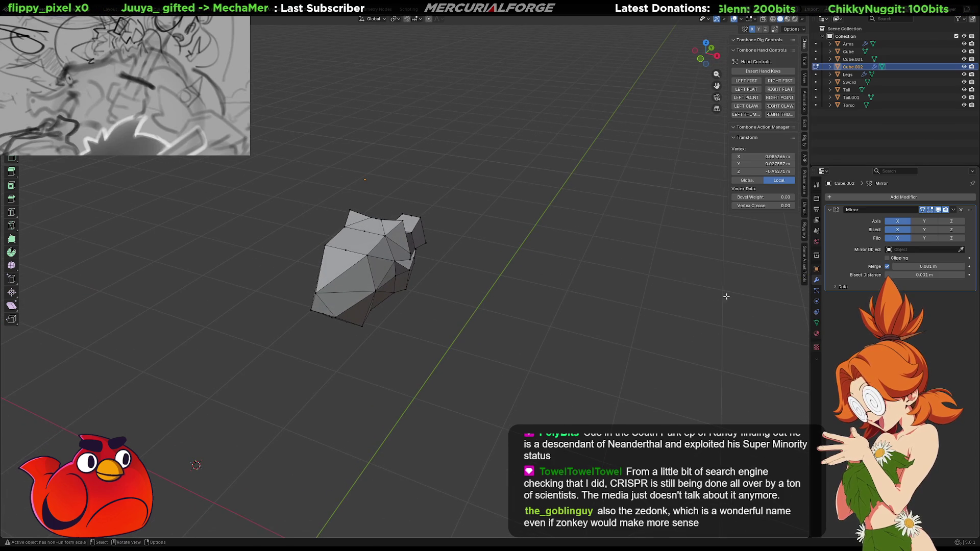
click(897, 238)
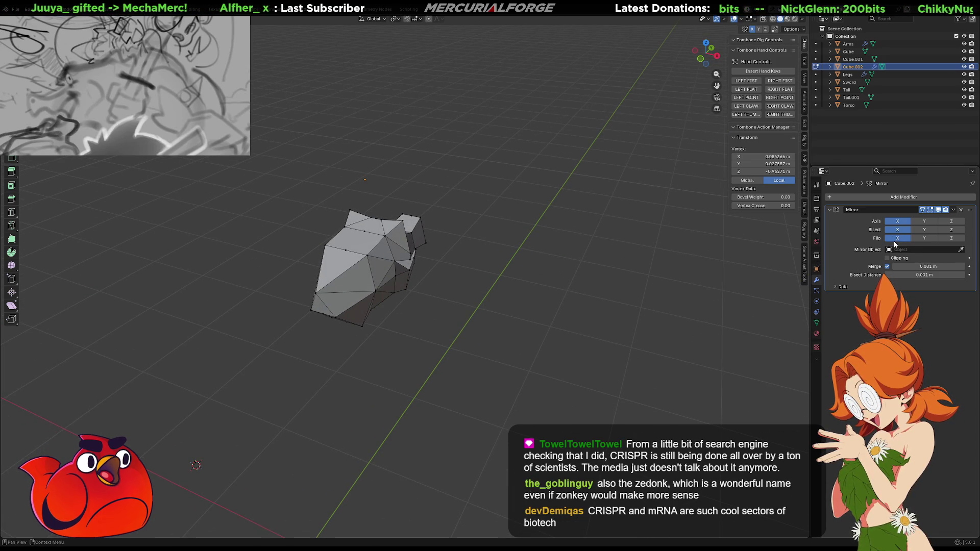
mouse_move(390, 293)
middle_down()
mouse_move(339, 396)
mouse_move(262, 393)
mouse_move(455, 330)
mouse_move(342, 325)
mouse_move(618, 331)
middle_up()
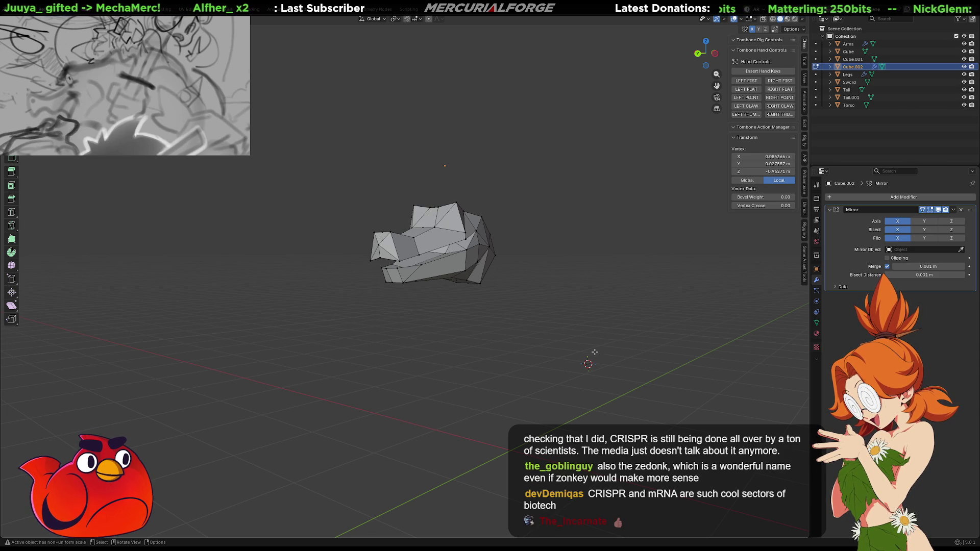
scroll(513, 298, up, 3)
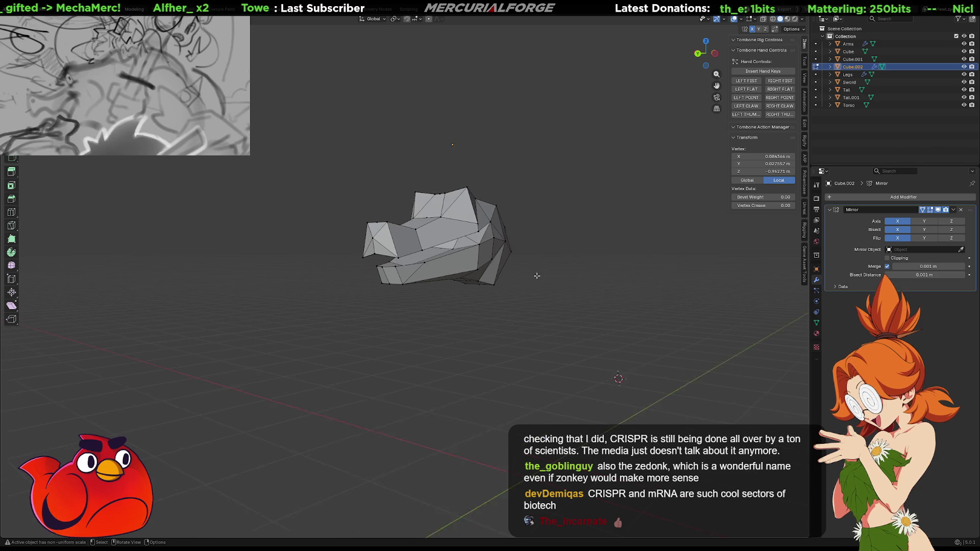
scroll(513, 298, up, 5)
mouse_move(513, 297)
middle_down()
mouse_move(516, 322)
mouse_move(541, 330)
middle_up()
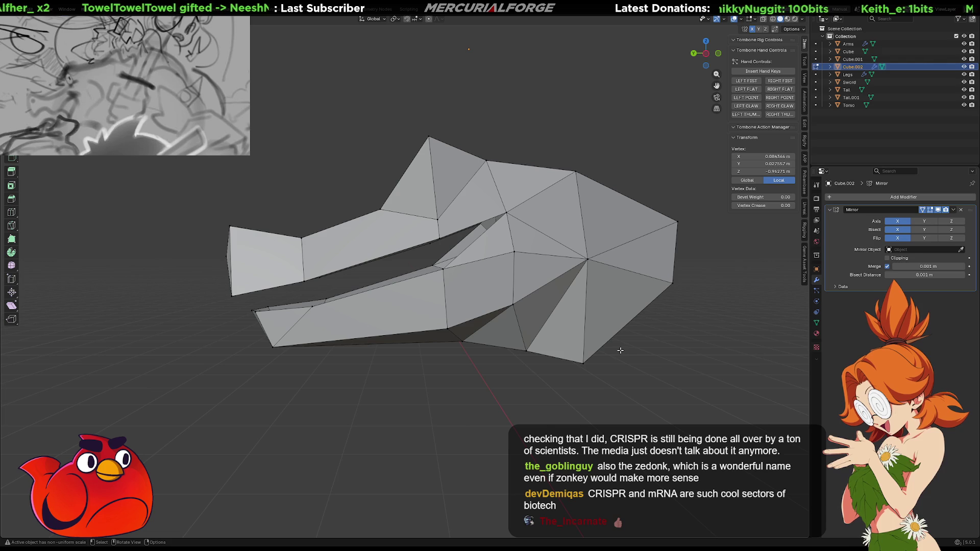
middle_drag(567, 310, 569, 316)
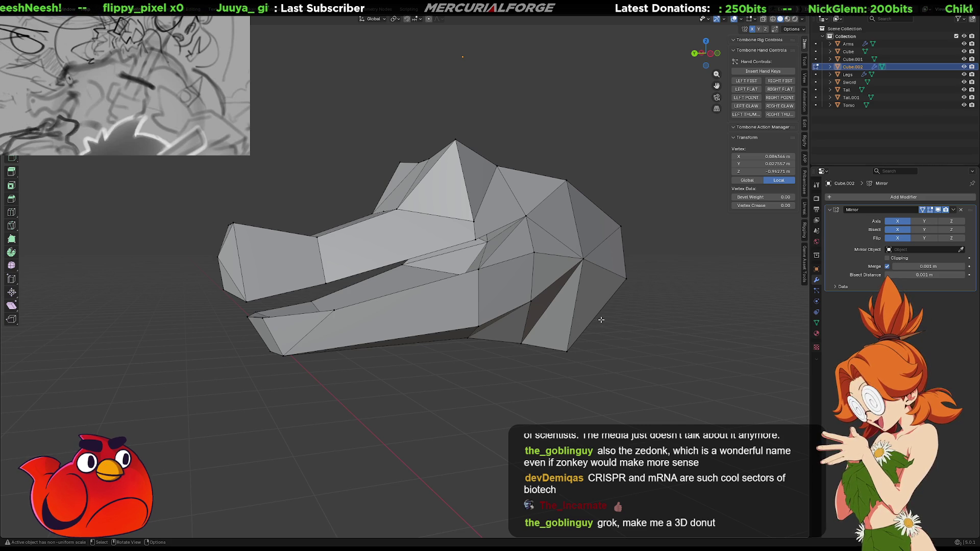
mouse_move(590, 302)
middle_down()
mouse_move(523, 306)
mouse_move(590, 278)
mouse_move(560, 283)
middle_up()
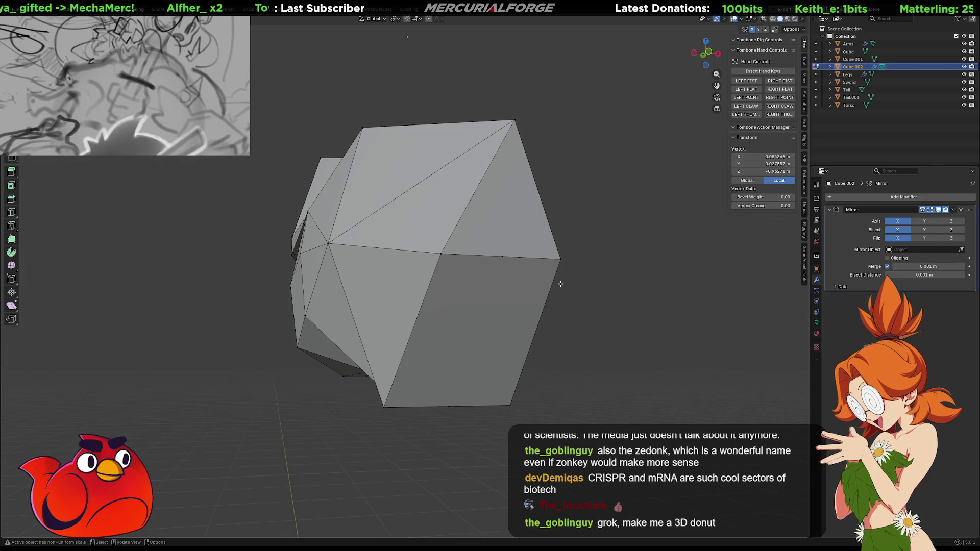
mouse_move(504, 262)
middle_down()
mouse_move(587, 280)
mouse_move(645, 257)
mouse_move(644, 295)
mouse_move(490, 265)
mouse_move(526, 237)
middle_up()
scroll(480, 254, down, 2)
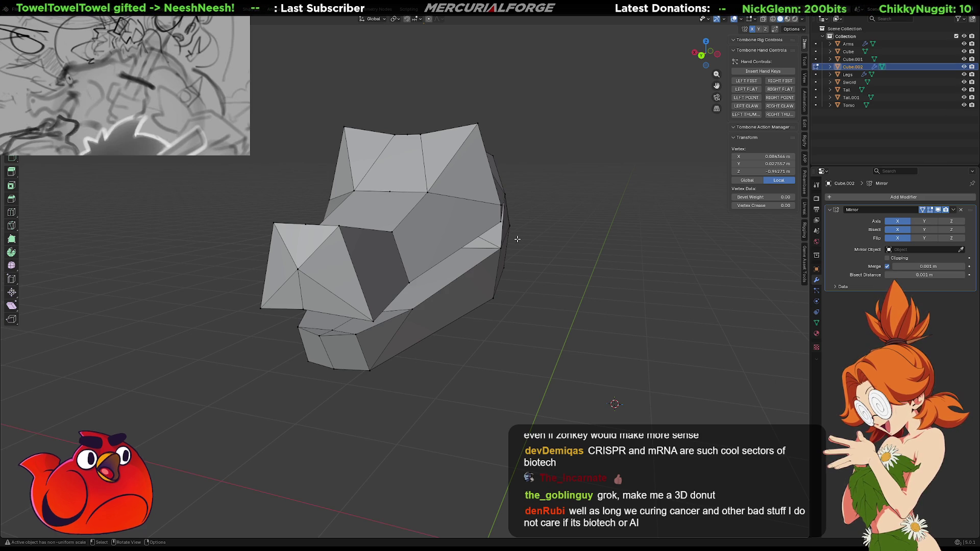
scroll(517, 239, up, 1)
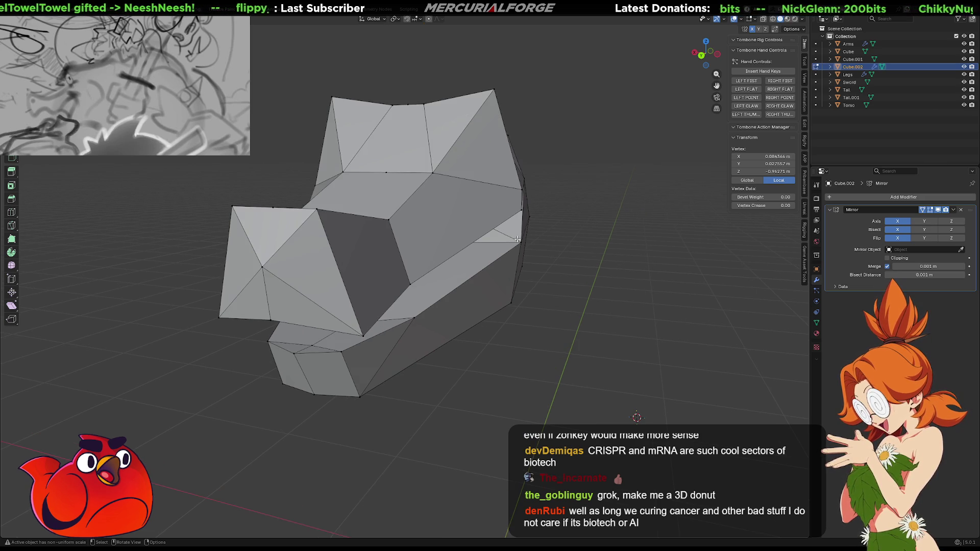
mouse_move(453, 202)
middle_down()
mouse_move(484, 159)
mouse_move(469, 214)
mouse_move(357, 216)
middle_up()
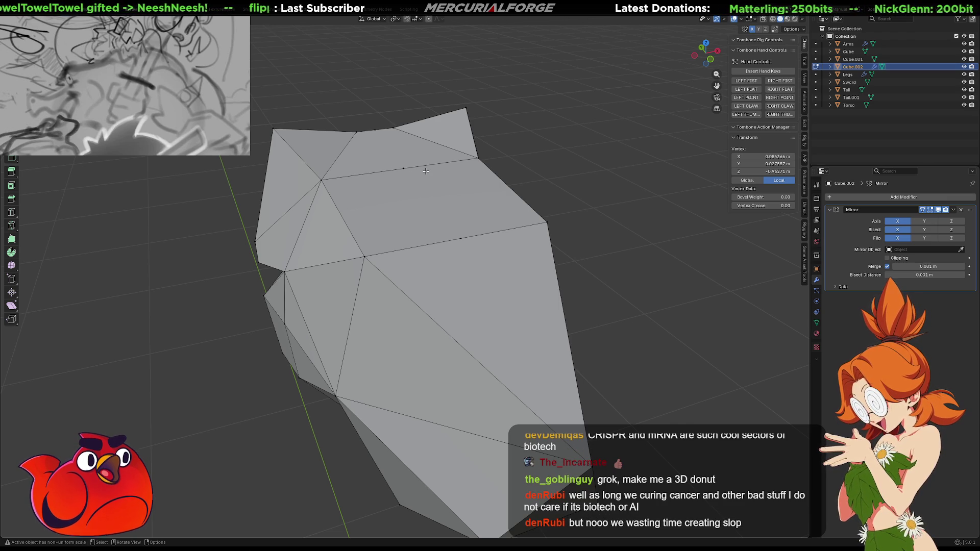
mouse_move(426, 172)
middle_down()
mouse_move(555, 226)
mouse_move(636, 204)
mouse_move(509, 214)
mouse_move(618, 204)
middle_up()
click(907, 237)
- Toggle the Mirror modifier's Flip X repeatedly to compare flipped and unflipped slices
click(906, 238)
click(905, 238)
click(906, 237)
click(905, 238)
click(900, 238)
click(899, 238)
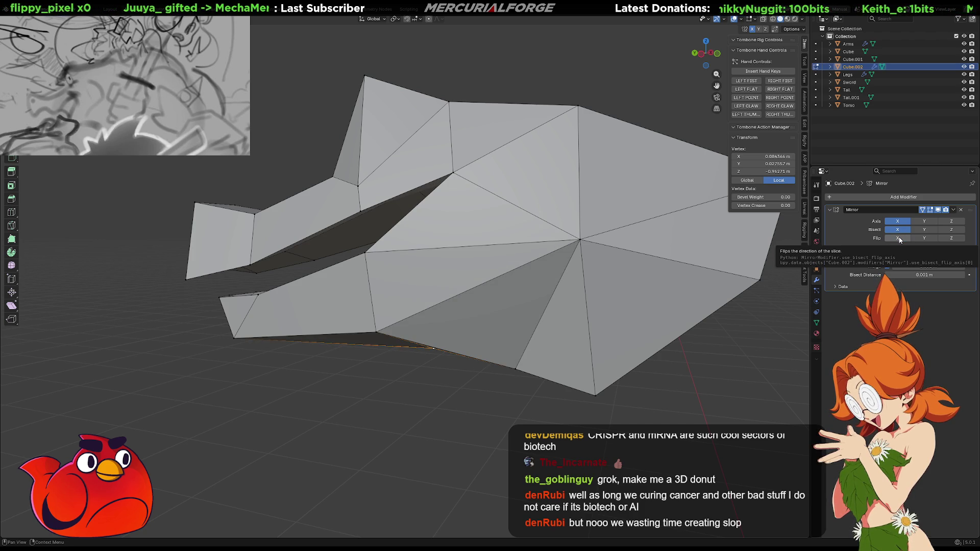
click(900, 238)
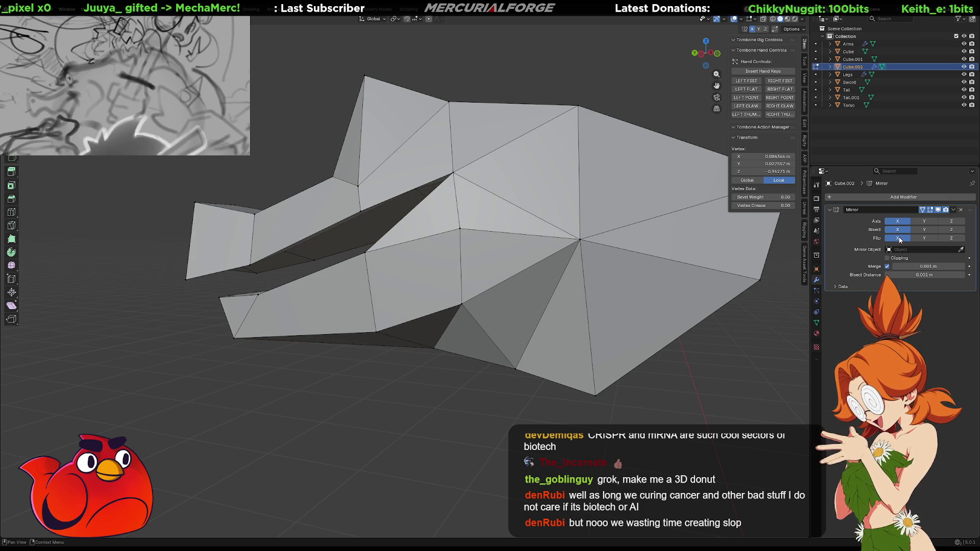
click(899, 238)
click(900, 239)
click(900, 239)
click(899, 238)
click(900, 239)
click(899, 238)
click(900, 239)
- View the whole head and toggle Flip X several more times, ending with it on
scroll(562, 306, down, 5)
middle_drag(561, 306, 585, 322)
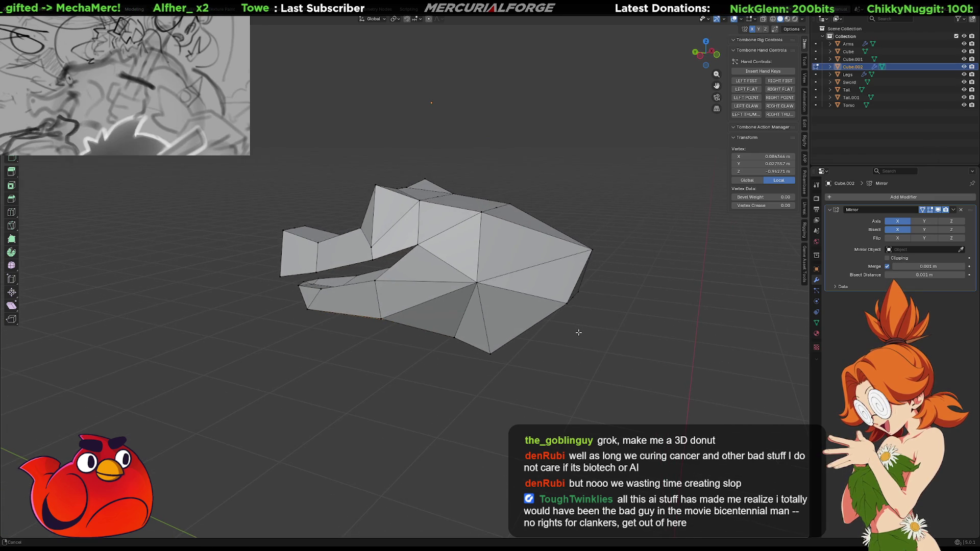
scroll(574, 325, up, 2)
click(900, 238)
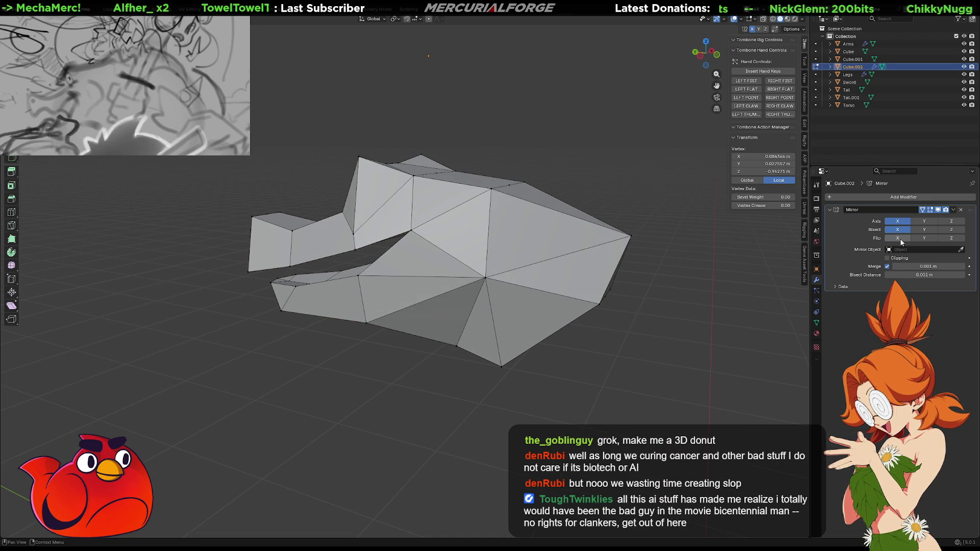
click(901, 242)
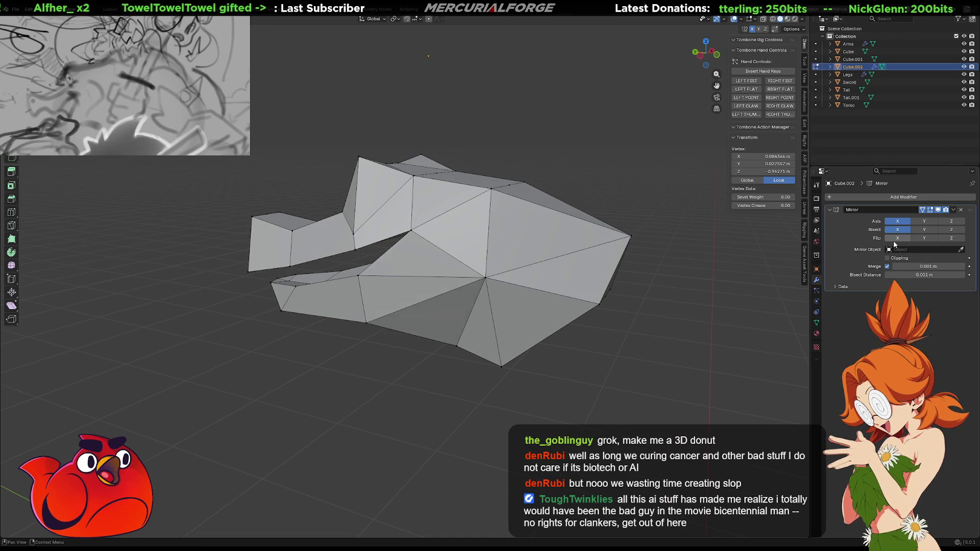
click(894, 242)
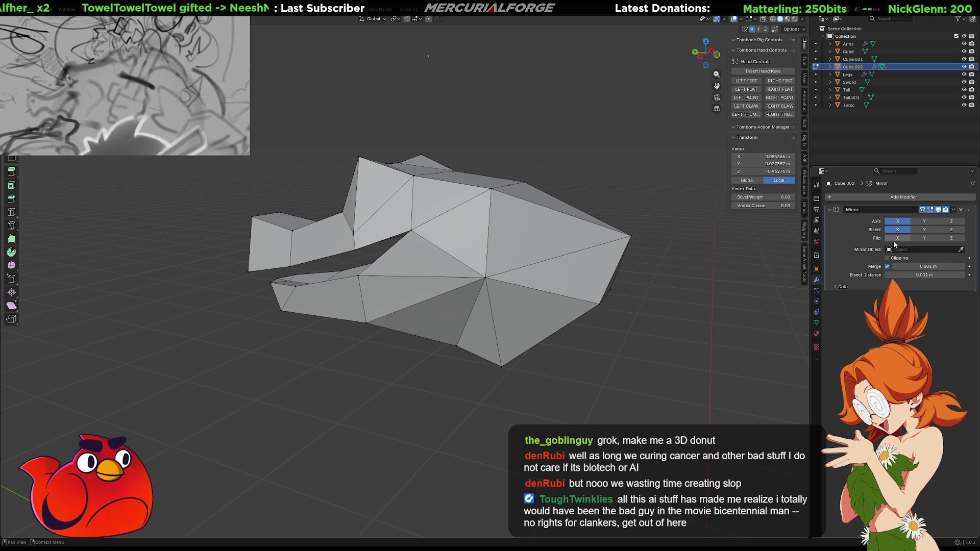
click(893, 240)
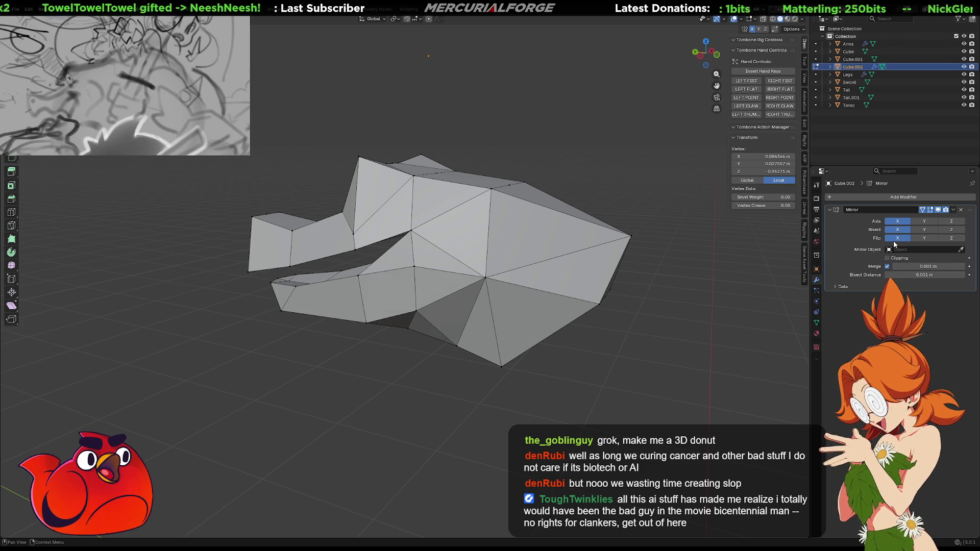
click(894, 240)
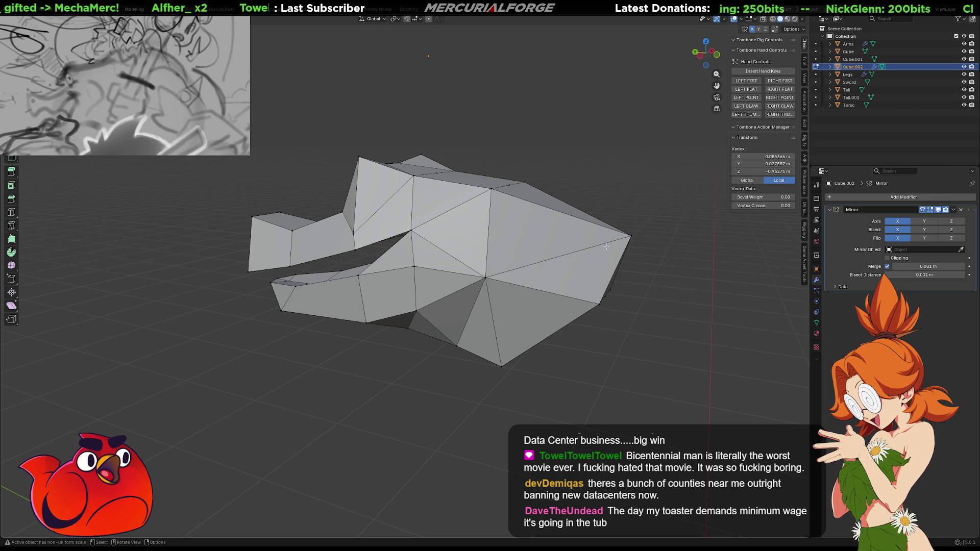
- Orbit to view the full mirrored head from another angle
middle_drag(618, 300, 570, 274)
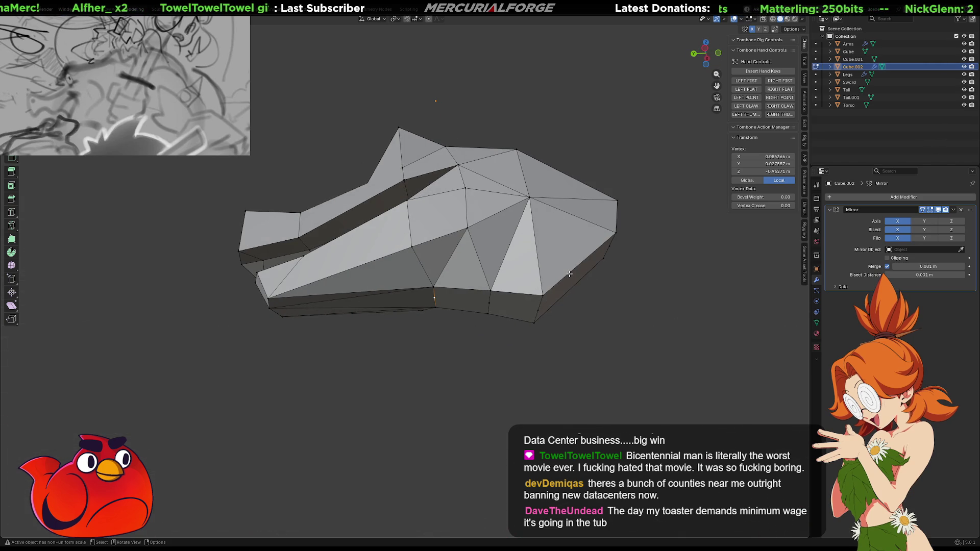
- Toggle Mirror Flip X off and back on, orbiting around the head
click(897, 239)
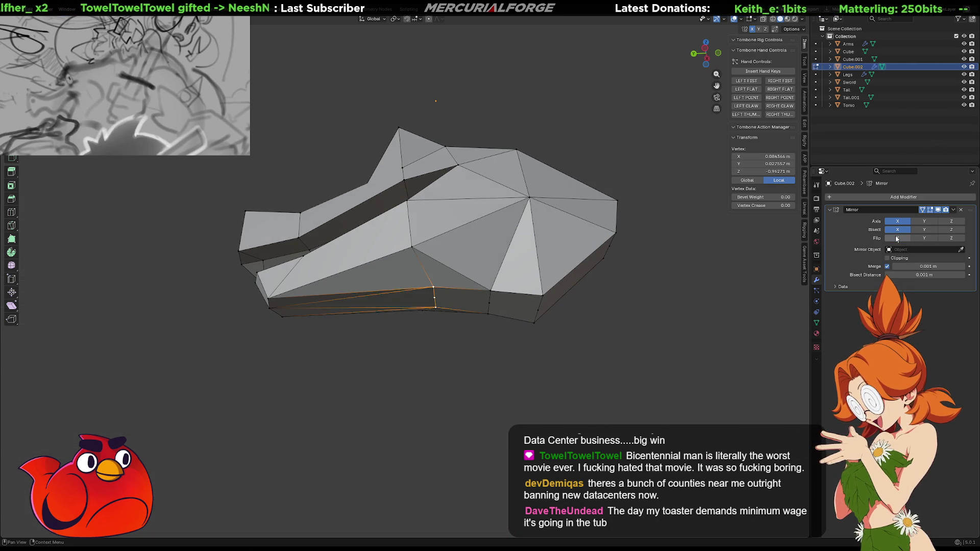
click(897, 238)
middle_drag(508, 270, 523, 266)
middle_drag(522, 273, 525, 271)
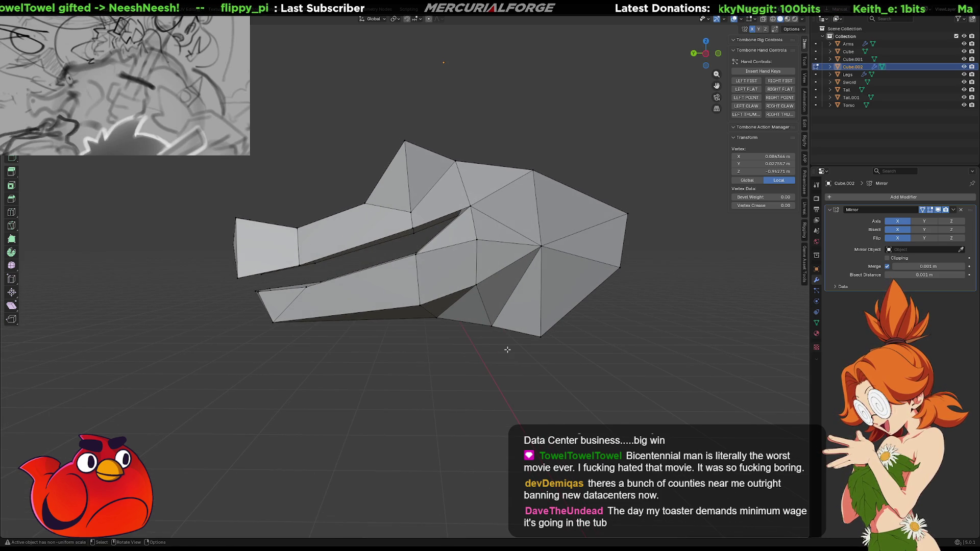
- Turn on X-ray and box-select the back, middle and front tip of the lower jaw
key(alt+z)
drag(506, 344, 442, 227)
mouse_move(459, 349)
shift+mouse_down()
mouse_move(400, 261)
mouse_move(400, 243)
shift+mouse_up()
mouse_move(365, 352)
shift+mouse_down()
mouse_move(250, 294)
mouse_move(245, 276)
shift+mouse_up()
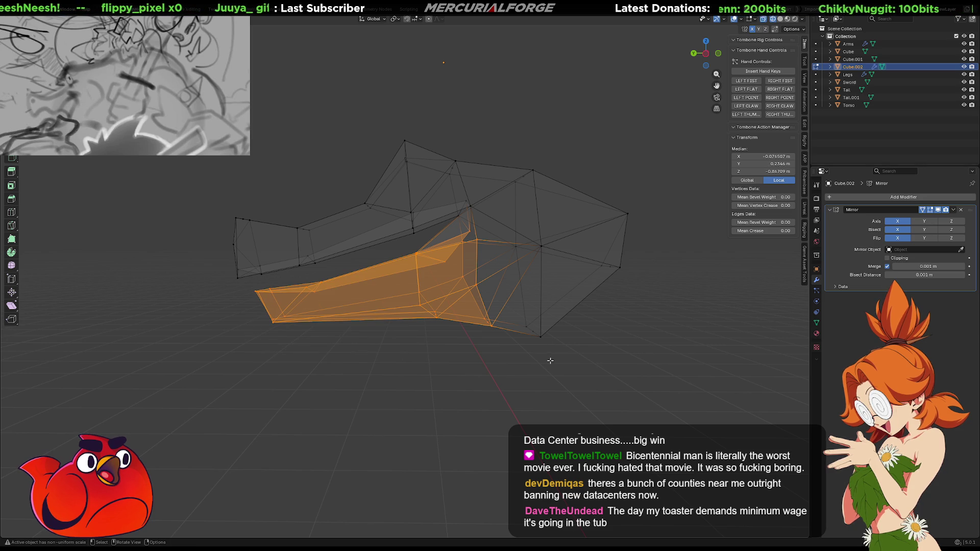
mouse_move(529, 260)
middle_down()
mouse_move(549, 258)
mouse_move(521, 255)
mouse_move(532, 241)
middle_up()
- Return to solid shading and make a trial X rotation of the lower jaw, then undo it
key(g)
right_click(532, 241)
key(shift+z)
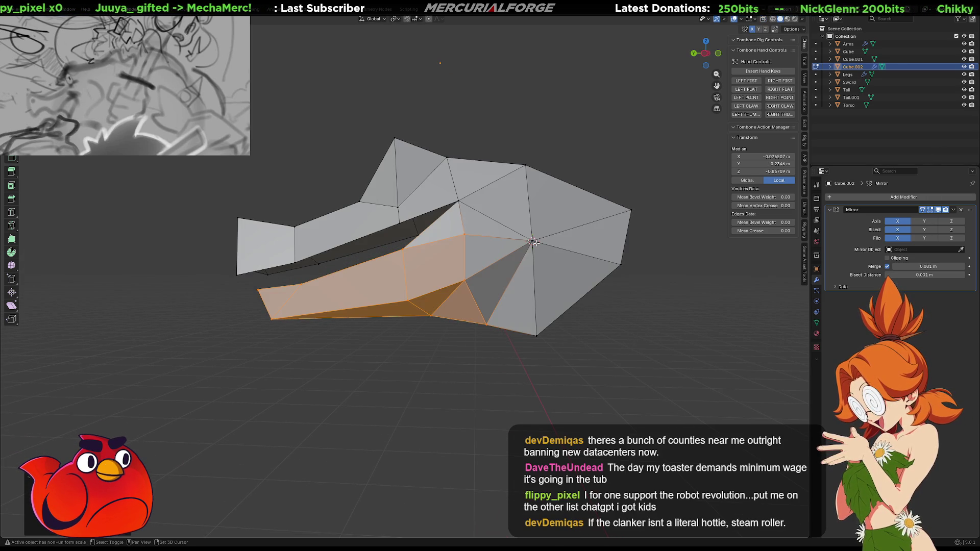
key(r)
key(x)
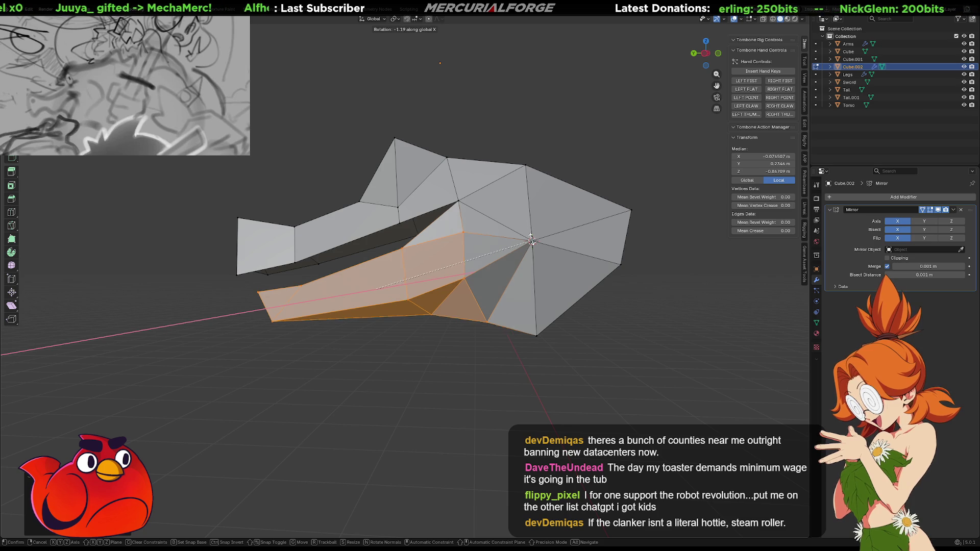
click(529, 238)
key(ctrl+z)
key(m)
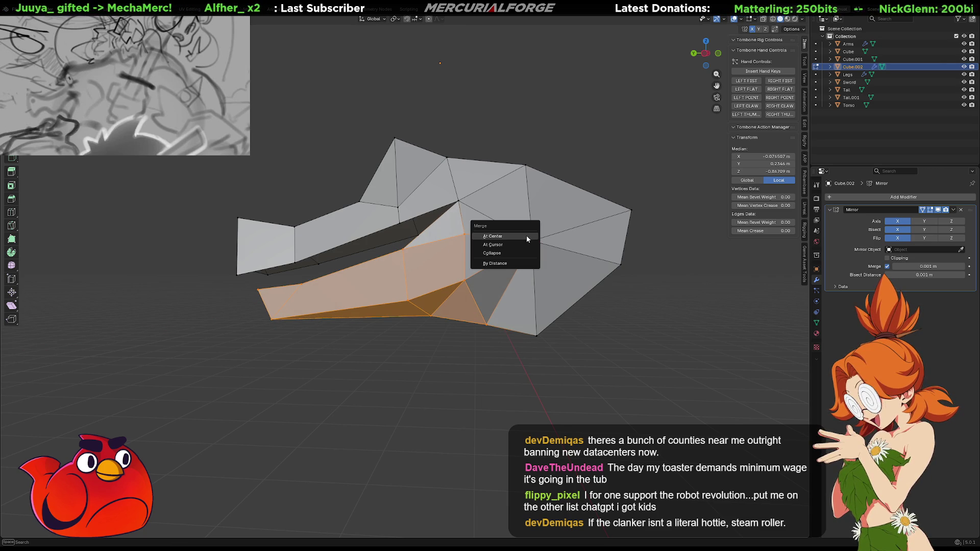
key(Return)
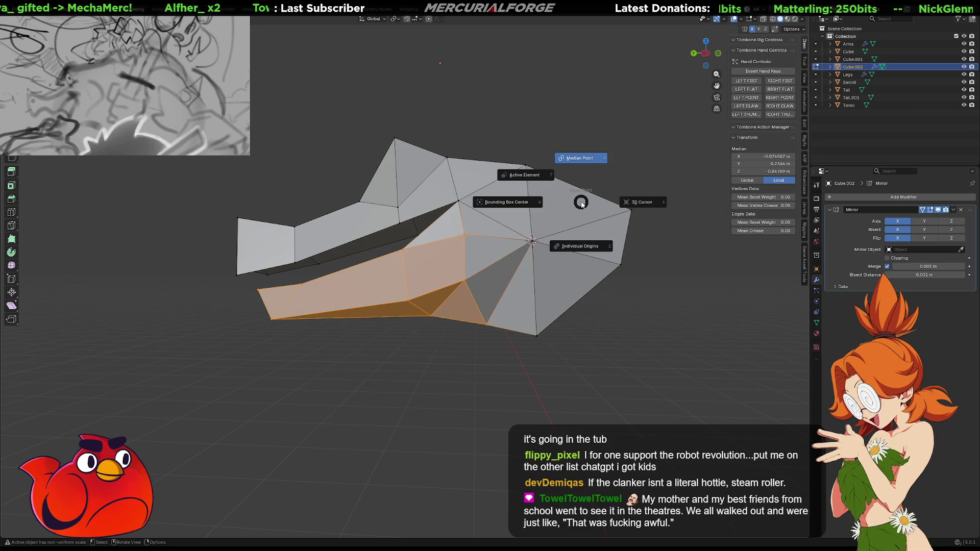
- Rotate the lower jaw faces about the global X axis and inspect the result
key(r)
key(x)
key(Escape)
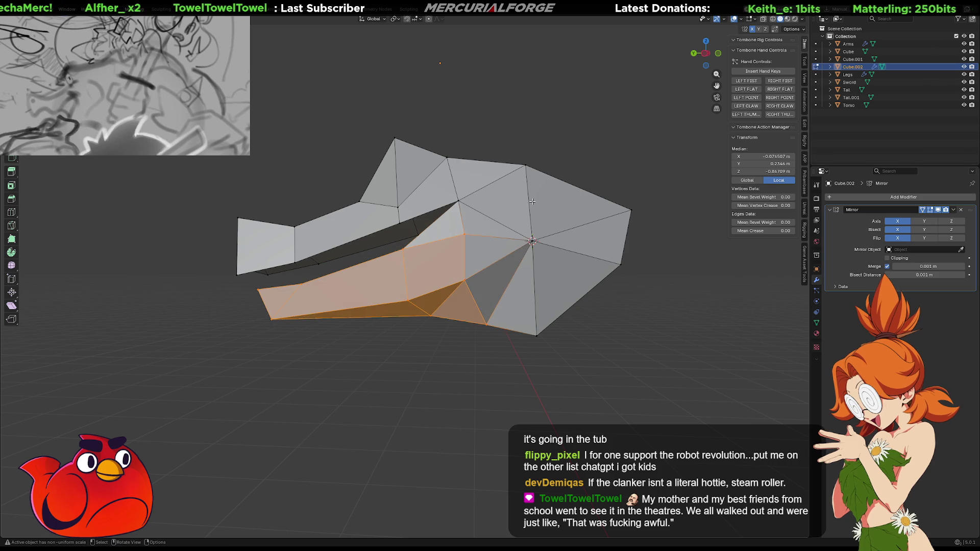
key(shift+s)
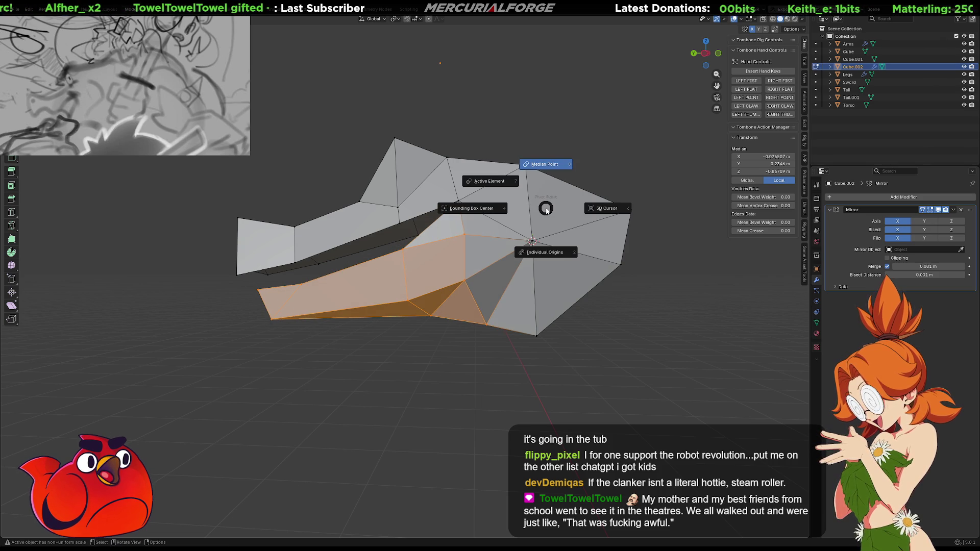
key(r)
key(x)
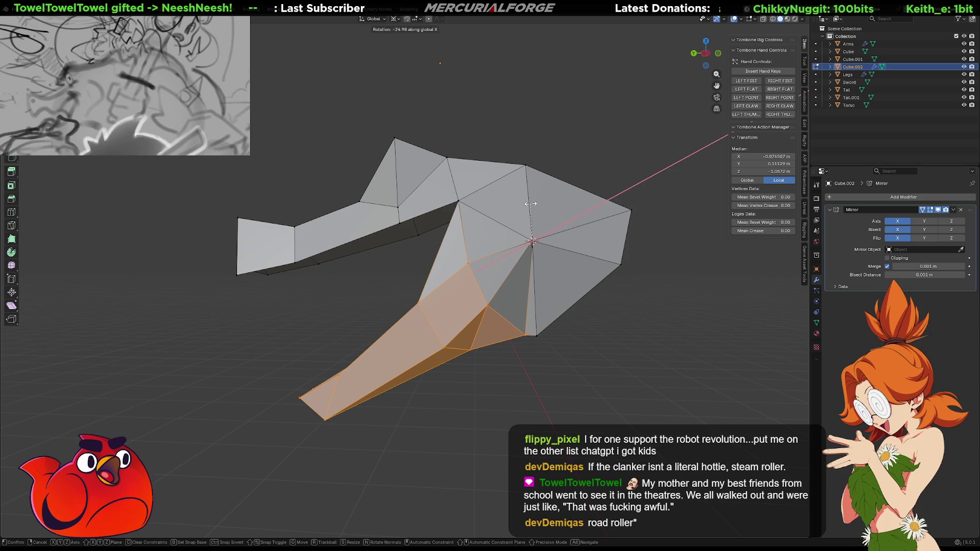
click(531, 204)
middle_drag(531, 204, 707, 247)
key(r)
key(x)
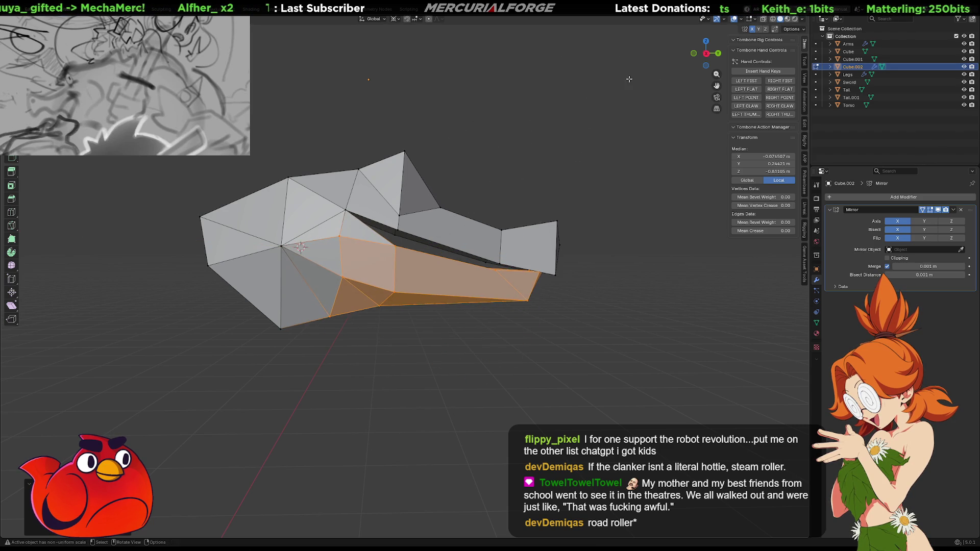
- Confirm the jaw rotation, then apply the Mirror modifier in Object Mode
click(562, 274)
middle_drag(562, 273, 919, 225)
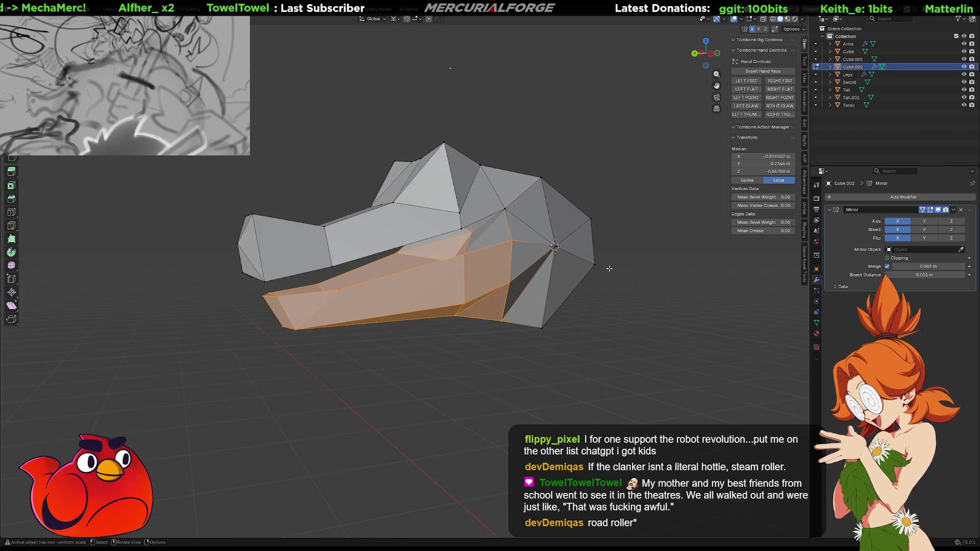
click(953, 210)
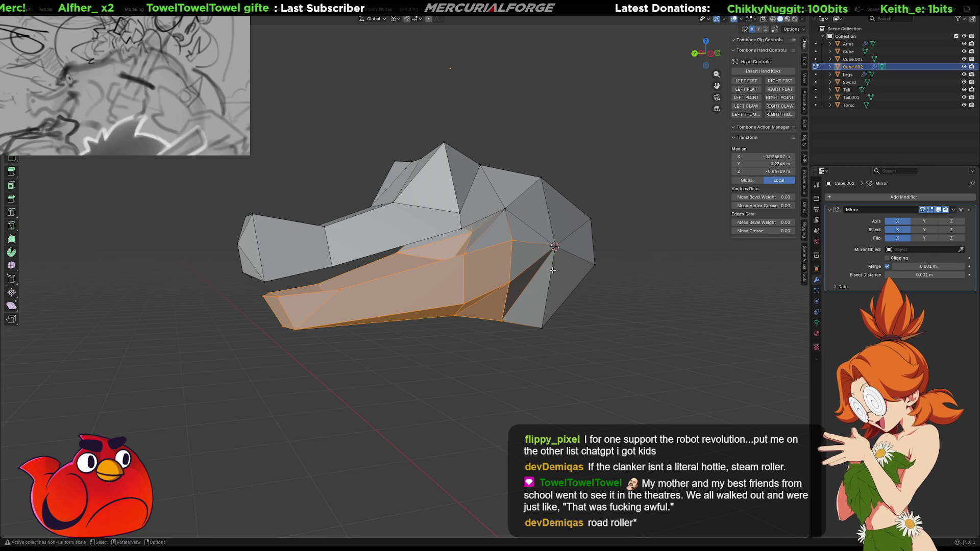
key(alt+a)
key(Tab)
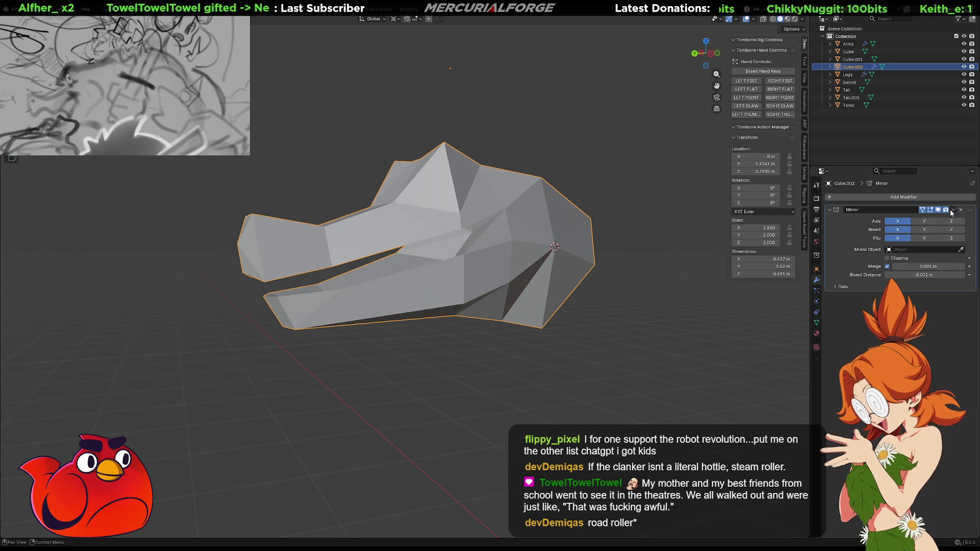
click(953, 209)
click(933, 218)
- Cycle through interaction modes with Ctrl+Tab, ending back in Edit Mode
key(ctrl+Tab)
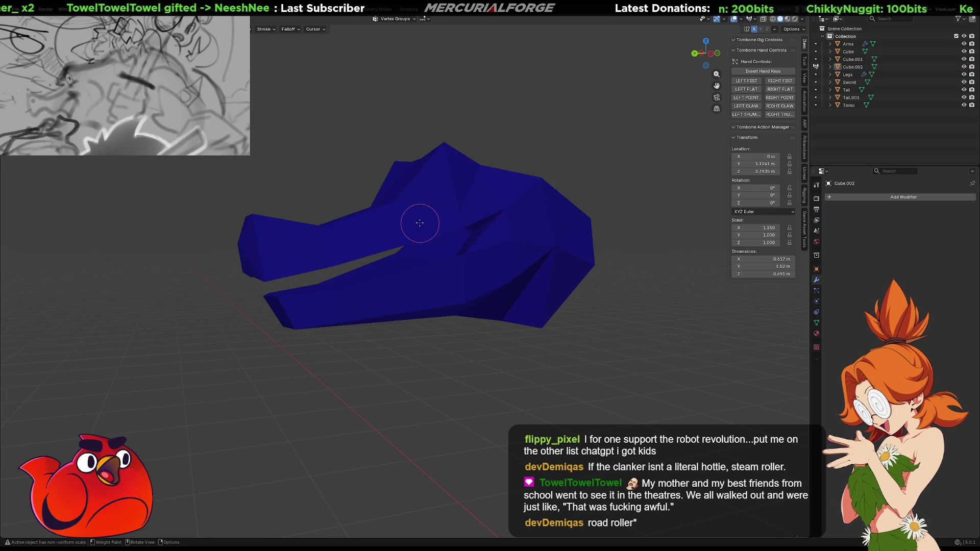
key(Tab)
key(ctrl+Tab)
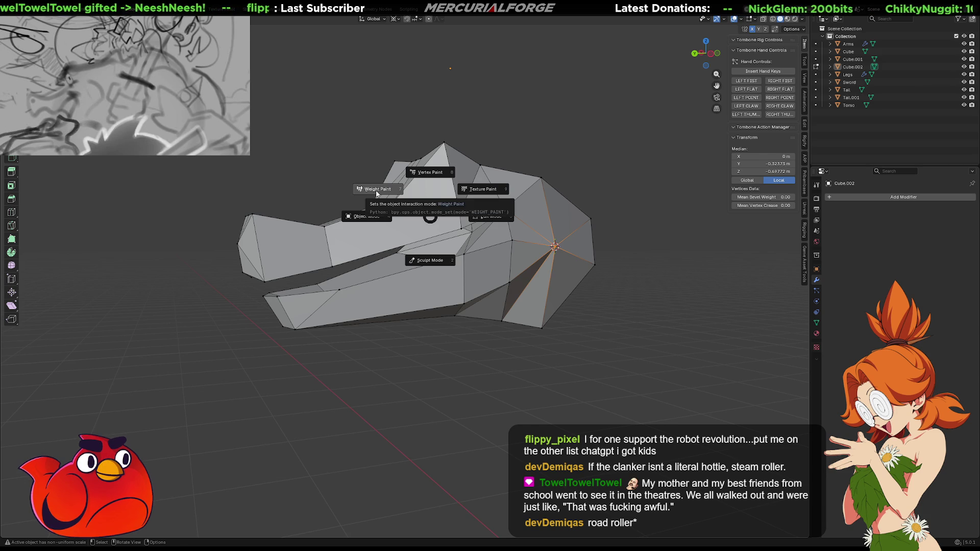
click(377, 194)
key(ctrl+Tab)
click(424, 217)
- Select the centre-seam edge loop and view the head front-on
mouse_move(424, 218)
middle_down()
mouse_move(421, 243)
mouse_move(483, 292)
middle_up()
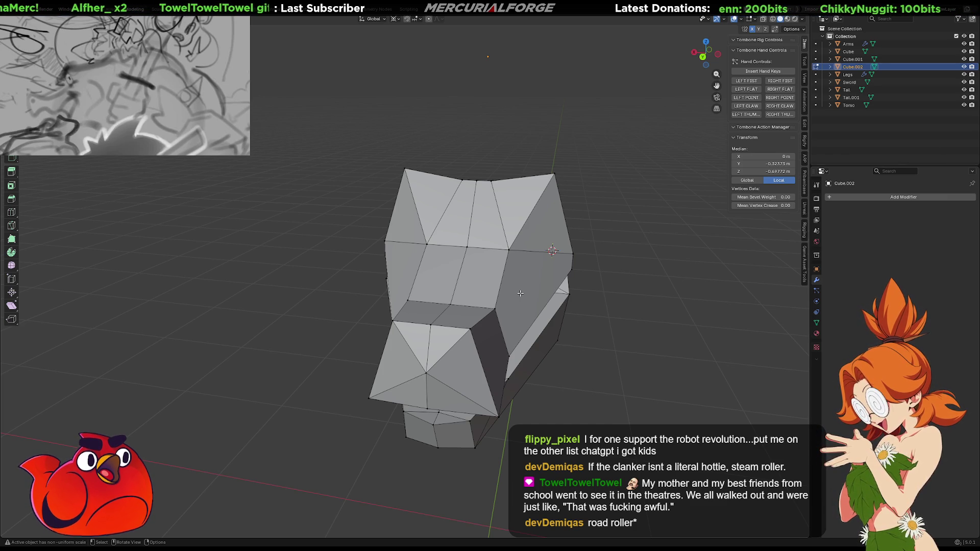
click(464, 283)
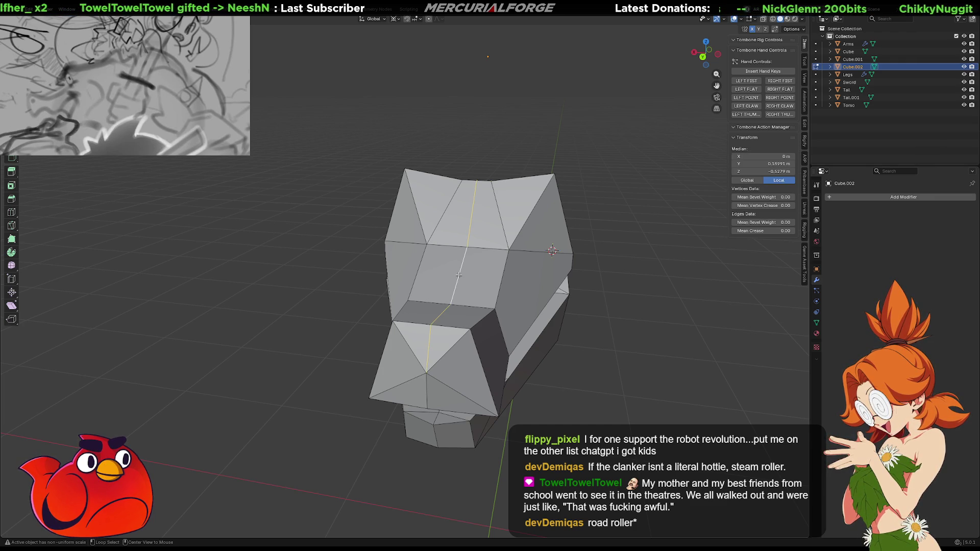
mouse_move(458, 287)
middle_down()
mouse_move(358, 251)
mouse_move(389, 243)
mouse_move(537, 267)
mouse_move(586, 243)
middle_up()
mouse_move(564, 284)
middle_down()
mouse_move(552, 345)
mouse_move(537, 290)
middle_up()
key(x)
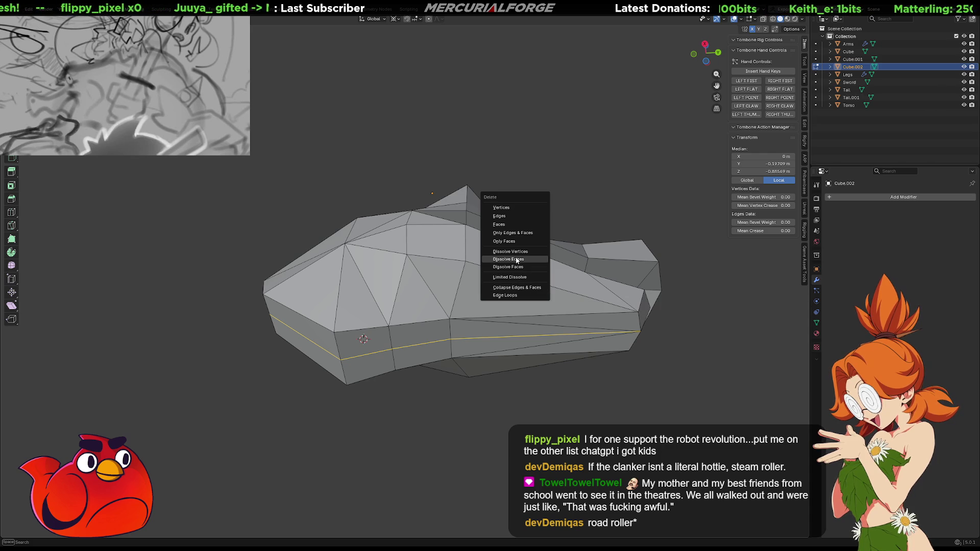
click(524, 252)
key(ctrl+z)
key(x)
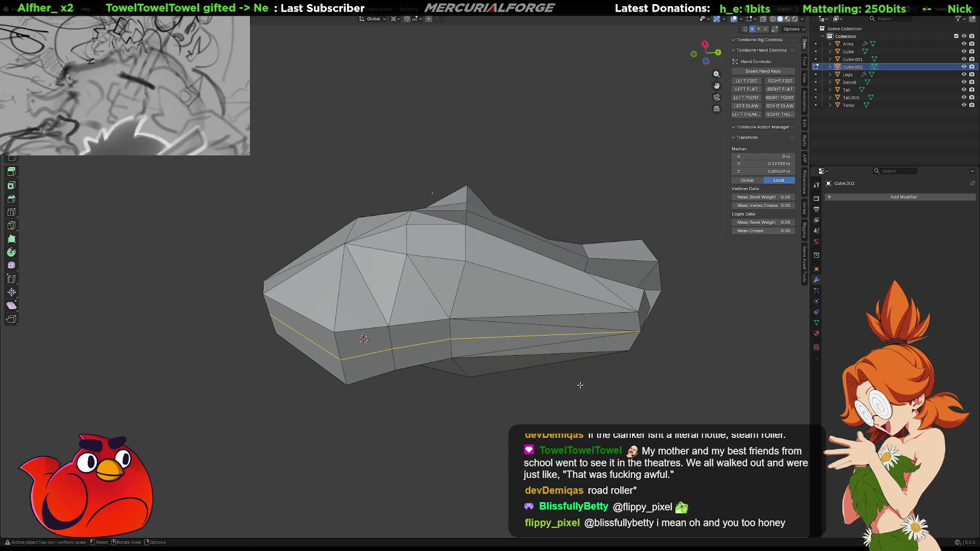
mouse_move(556, 387)
middle_down()
mouse_move(554, 371)
mouse_move(541, 462)
mouse_move(560, 393)
mouse_move(340, 321)
mouse_move(422, 268)
mouse_move(514, 262)
mouse_move(484, 274)
middle_up()
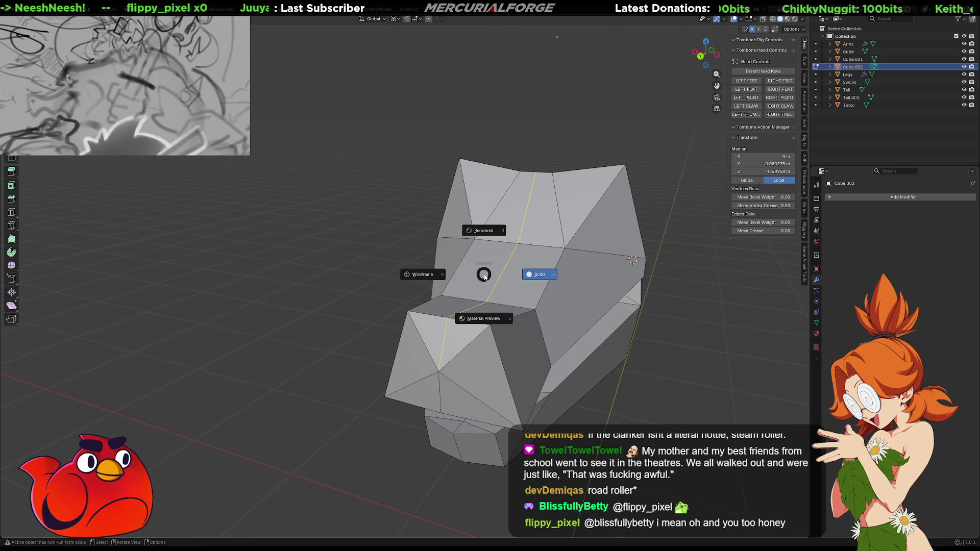
key(x)
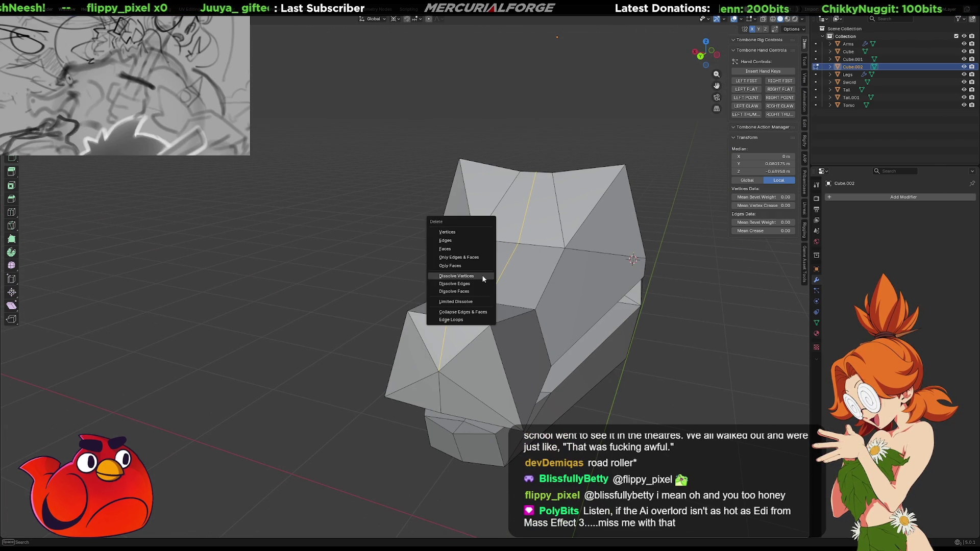
click(481, 276)
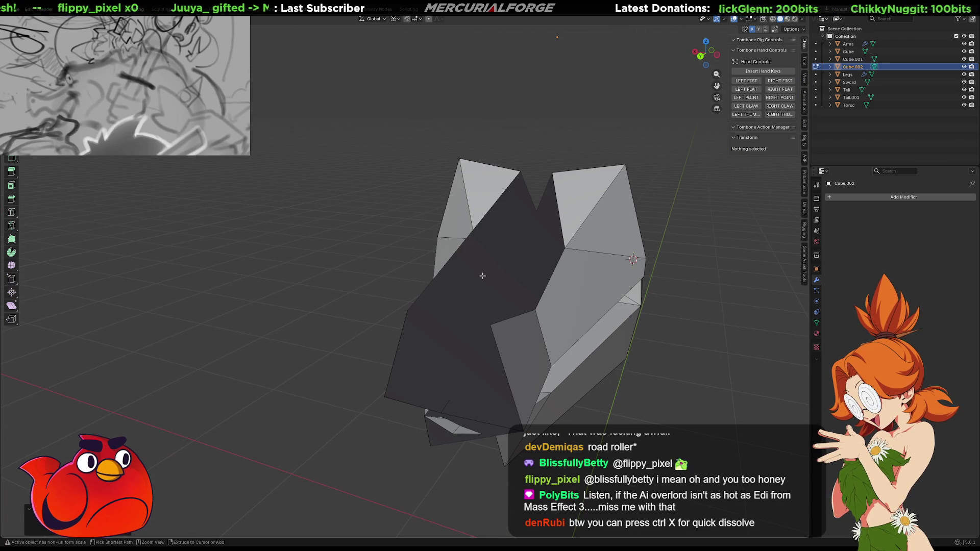
mouse_move(482, 276)
middle_down()
mouse_move(455, 262)
mouse_move(497, 268)
middle_up()
key(ctrl+z)
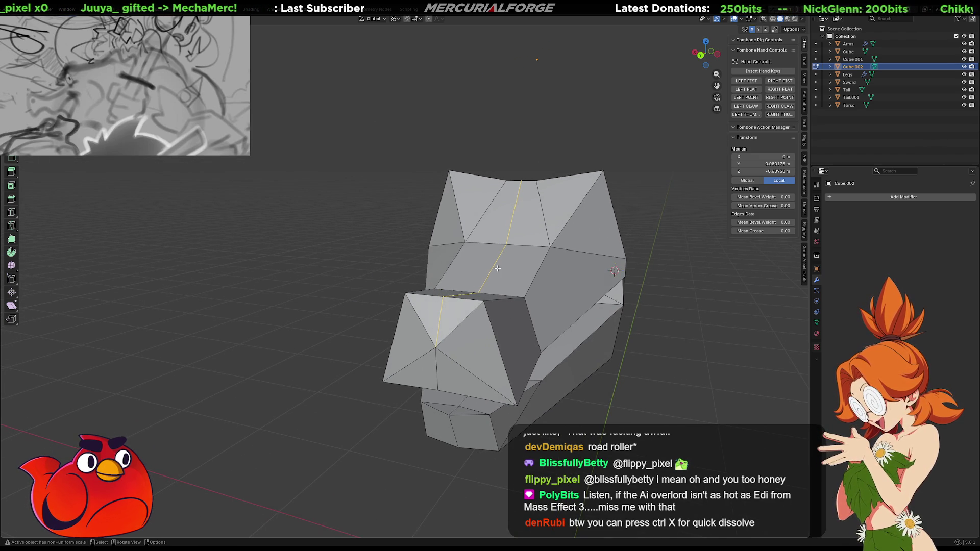
click(498, 269)
middle_drag(497, 268, 375, 265)
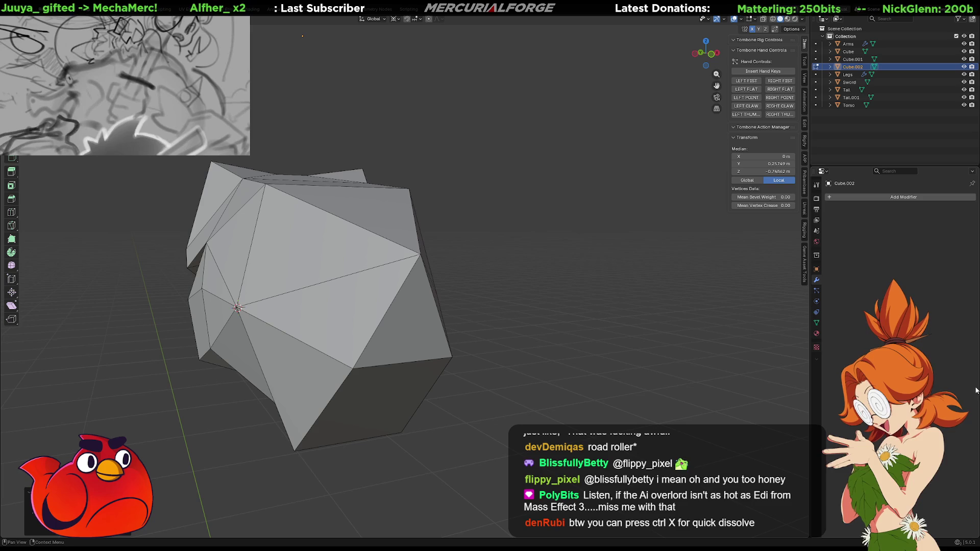
- Scale the jaw hinge vertex inward where the upper and lower jaws meet
mouse_move(376, 265)
middle_down()
mouse_move(267, 296)
mouse_move(381, 294)
mouse_move(457, 344)
mouse_move(488, 259)
mouse_move(493, 343)
middle_up()
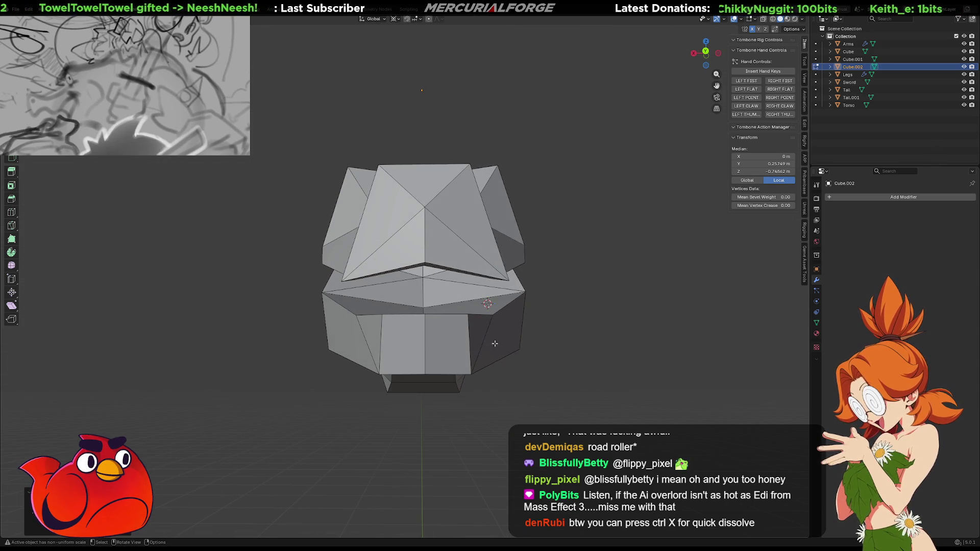
click(499, 314)
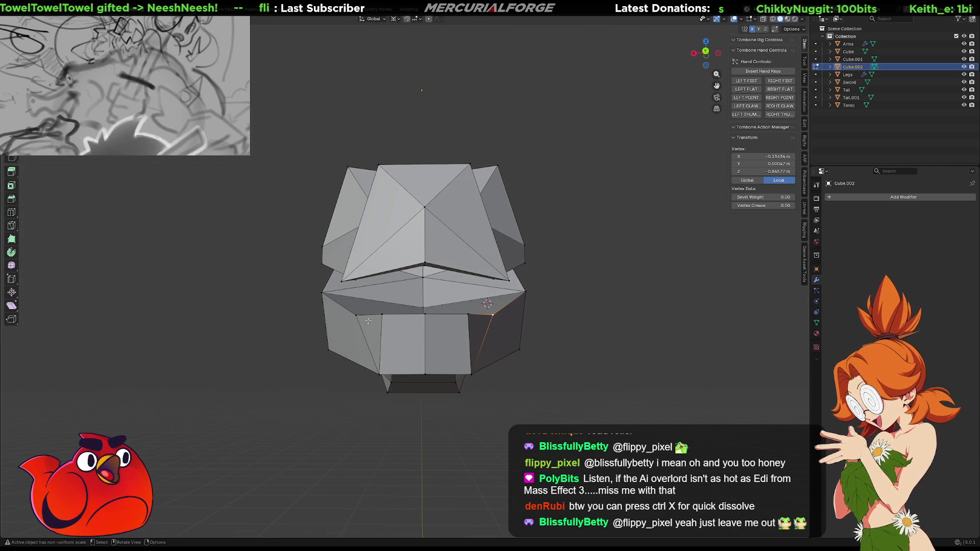
key(s)
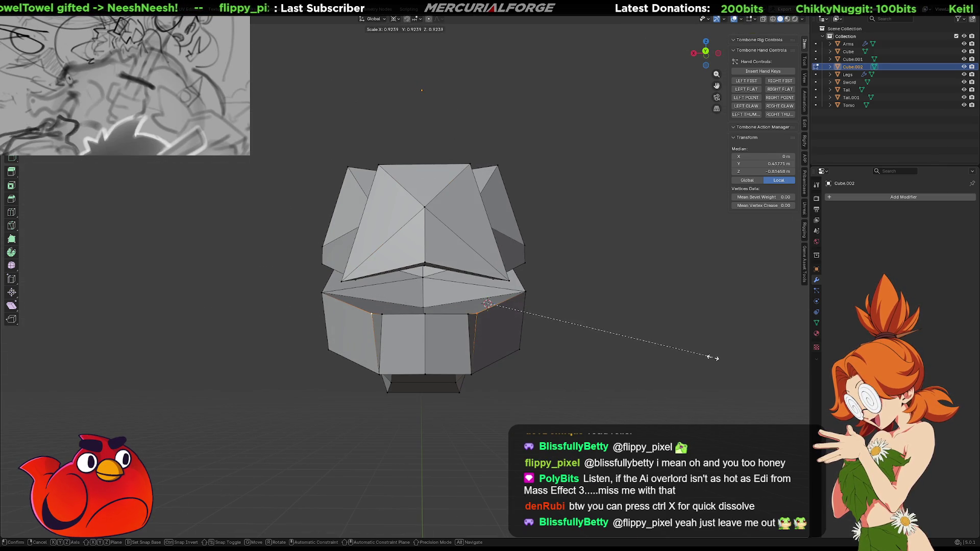
mouse_move(662, 366)
middle_down()
mouse_move(621, 352)
mouse_move(635, 328)
mouse_move(604, 354)
mouse_move(556, 360)
mouse_move(638, 361)
mouse_move(598, 399)
mouse_move(628, 347)
mouse_move(556, 355)
mouse_move(510, 404)
mouse_move(518, 400)
mouse_move(512, 370)
middle_up()
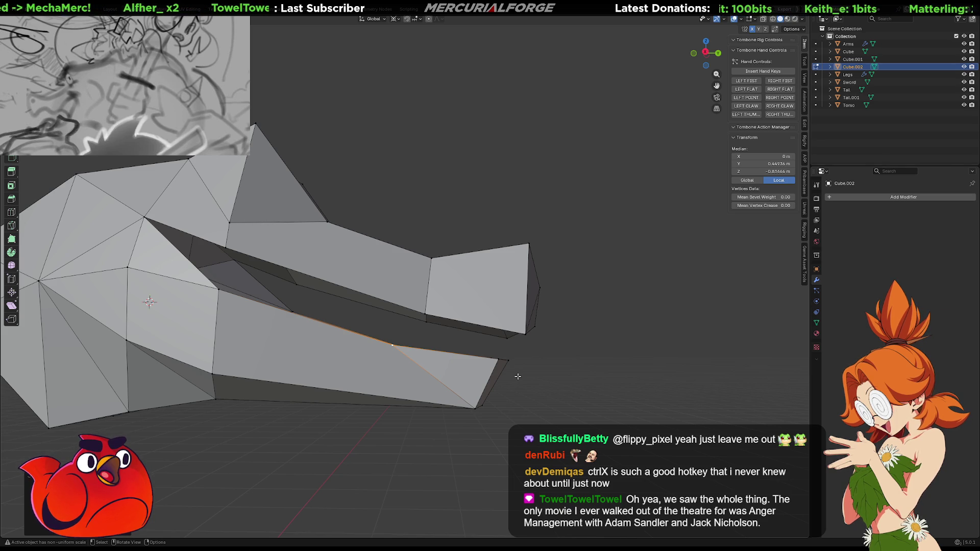
- Slide a lower-jaw vertex along the mouth edge to tuck the jaw shut
middle_drag(517, 376, 518, 389)
key(g)
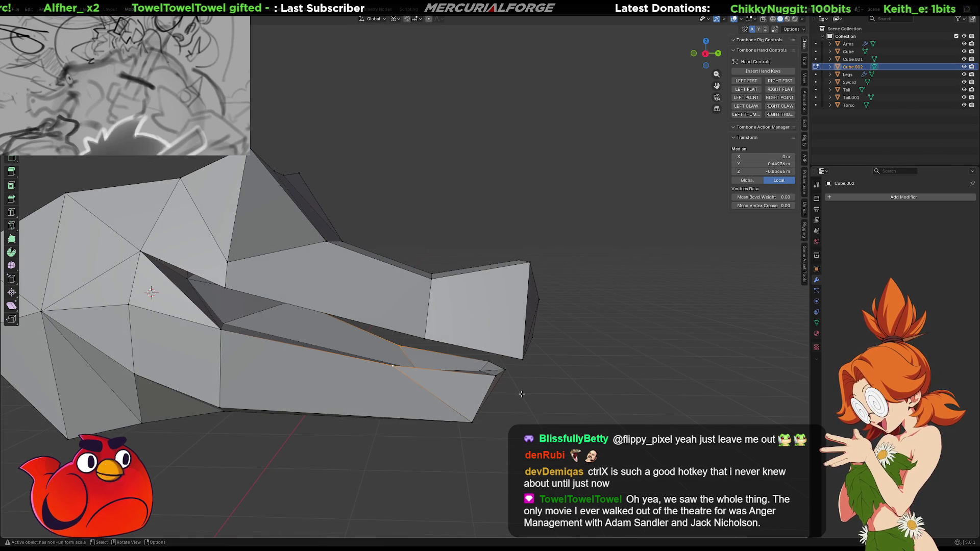
key(g)
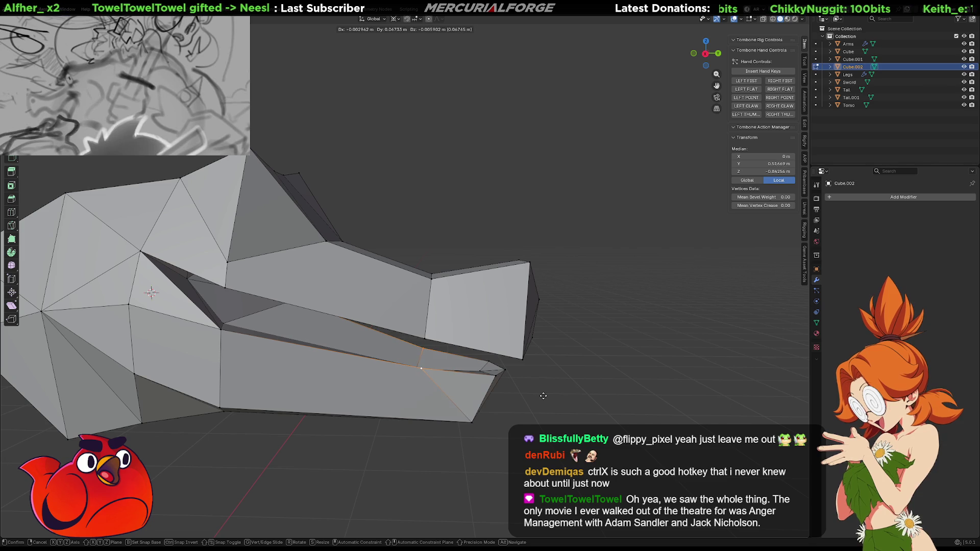
click(543, 396)
mouse_move(543, 396)
middle_down()
mouse_move(517, 378)
mouse_move(411, 379)
mouse_move(434, 385)
middle_up()
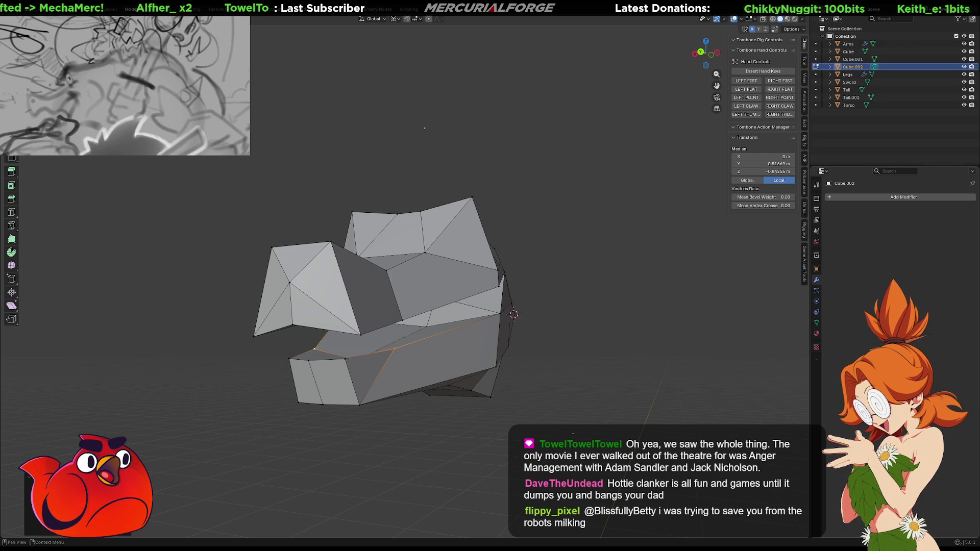
- Move the selected snout vertex along the global X axis
mouse_move(587, 357)
middle_down()
mouse_move(717, 401)
mouse_move(629, 332)
middle_up()
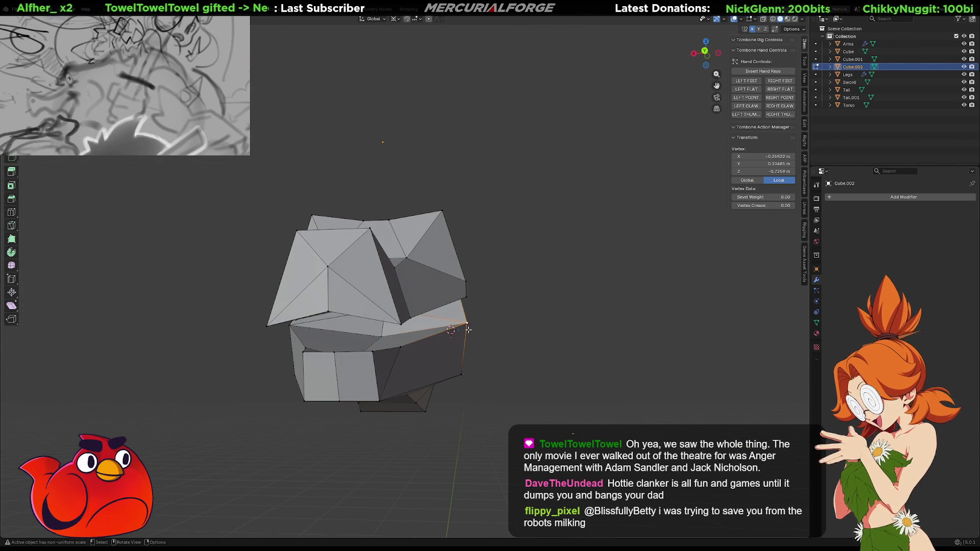
key(g)
key(z)
key(x)
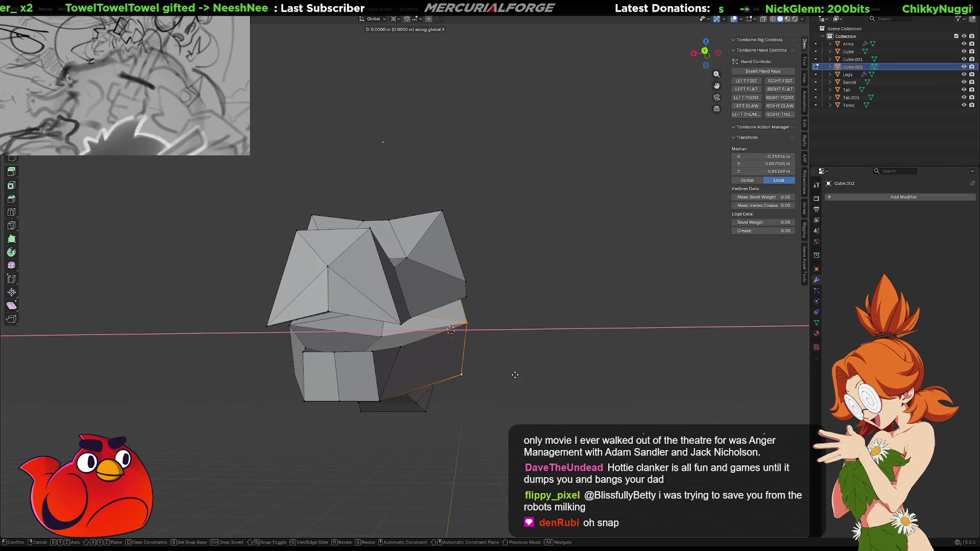
click(512, 373)
- Shift the snout-tip vertex vertically along Z to refine the top faces
mouse_move(512, 373)
middle_down()
mouse_move(603, 383)
mouse_move(616, 366)
mouse_move(613, 326)
mouse_move(575, 308)
mouse_move(513, 235)
middle_up()
middle_drag(456, 131, 484, 160)
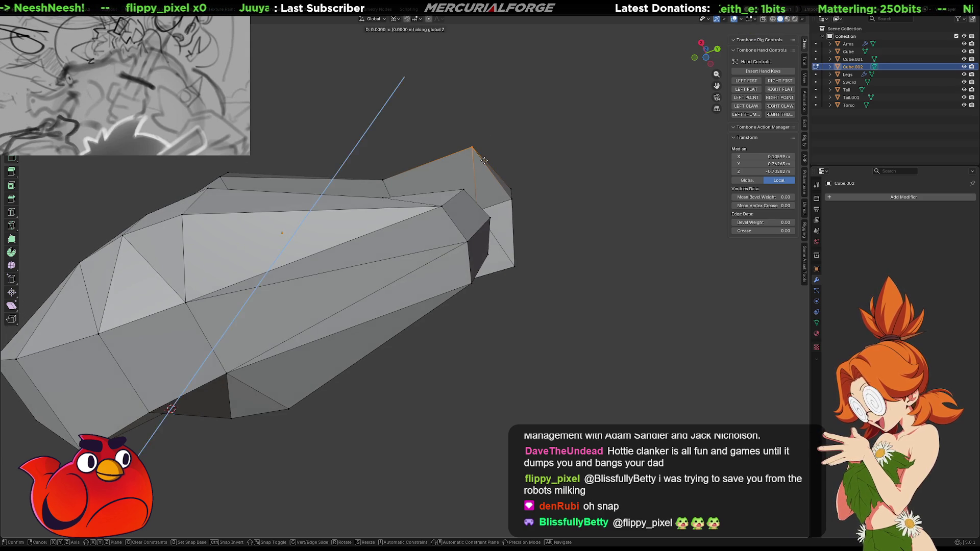
click(488, 166)
mouse_move(488, 166)
middle_down()
mouse_move(431, 241)
mouse_move(528, 244)
mouse_move(548, 254)
middle_up()
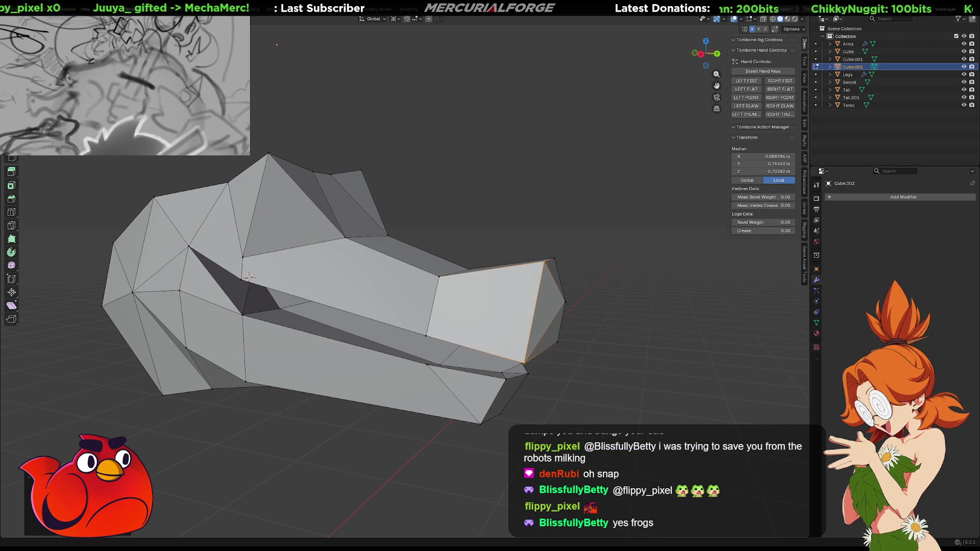
mouse_move(555, 362)
middle_down()
mouse_move(610, 378)
mouse_move(671, 358)
mouse_move(657, 356)
mouse_move(757, 356)
middle_up()
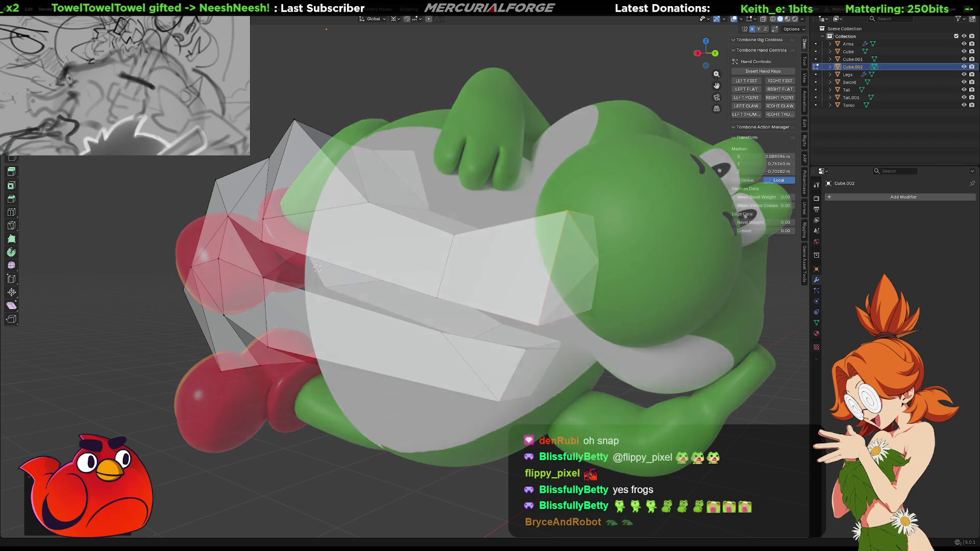
mouse_move(587, 316)
middle_down()
mouse_move(501, 315)
mouse_move(617, 199)
mouse_move(449, 146)
mouse_move(561, 364)
mouse_move(484, 247)
middle_up()
scroll(449, 146, up, 3)
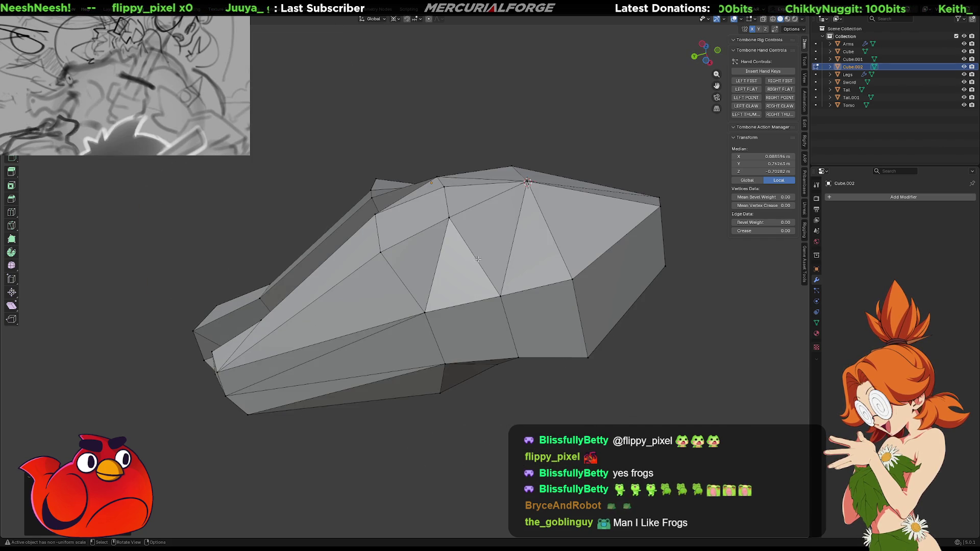
- Flip two diagonal edges on the head with Rotate Edge CW
right_click(477, 260)
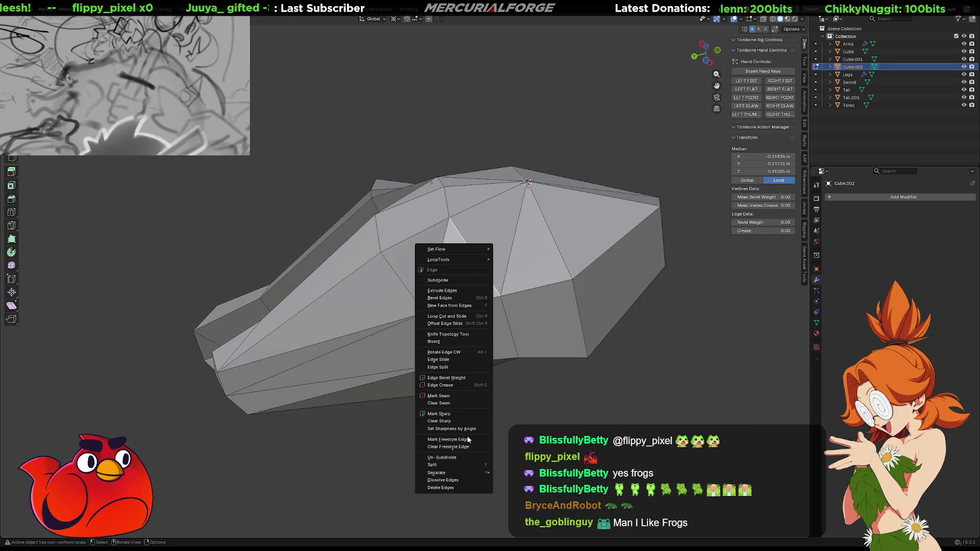
click(452, 354)
mouse_move(460, 316)
middle_down()
mouse_move(467, 285)
mouse_move(475, 405)
mouse_move(551, 302)
mouse_move(536, 264)
mouse_move(678, 267)
mouse_move(454, 276)
middle_up()
click(350, 265)
right_click(350, 264)
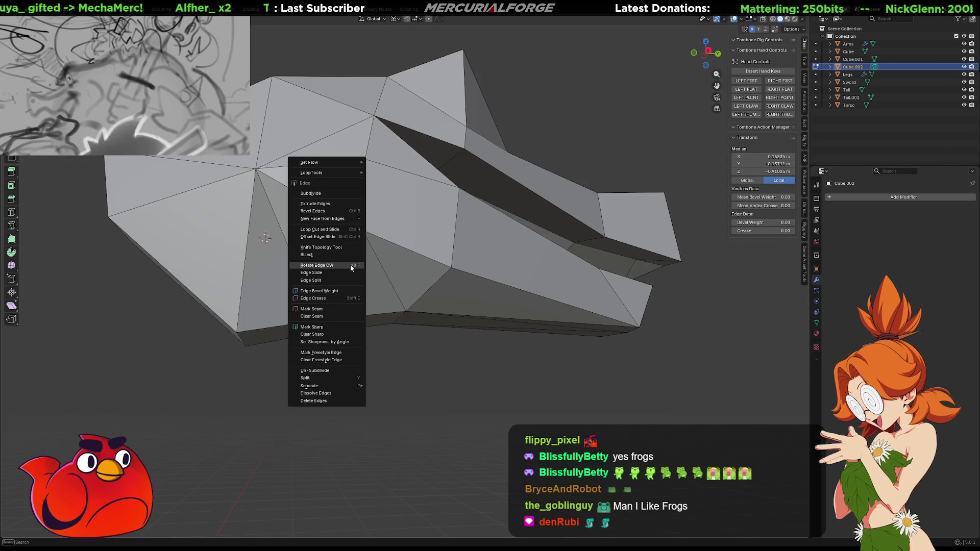
click(350, 265)
mouse_move(350, 264)
middle_down()
mouse_move(473, 327)
mouse_move(395, 288)
mouse_move(363, 287)
mouse_move(189, 335)
mouse_move(312, 324)
mouse_move(219, 323)
mouse_move(260, 290)
mouse_move(295, 219)
mouse_move(268, 329)
mouse_move(316, 318)
middle_up()
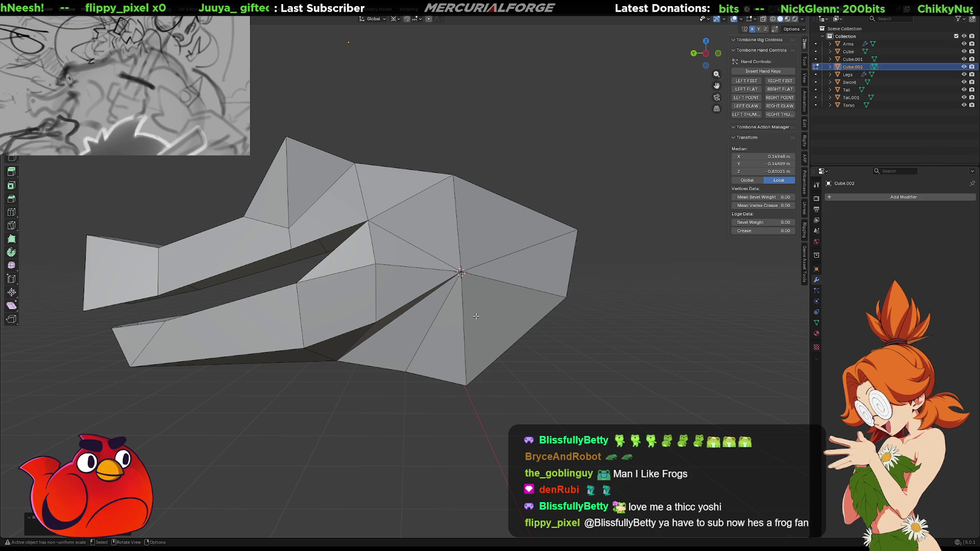
mouse_move(503, 334)
middle_down()
mouse_move(526, 306)
mouse_move(543, 397)
mouse_move(447, 316)
mouse_move(460, 280)
mouse_move(442, 403)
mouse_move(565, 383)
mouse_move(643, 393)
mouse_move(622, 404)
middle_up()
- Rotate two more edges on the head's other side, then select a bottom edge
click(442, 403)
middle_drag(520, 404, 444, 301)
click(439, 293)
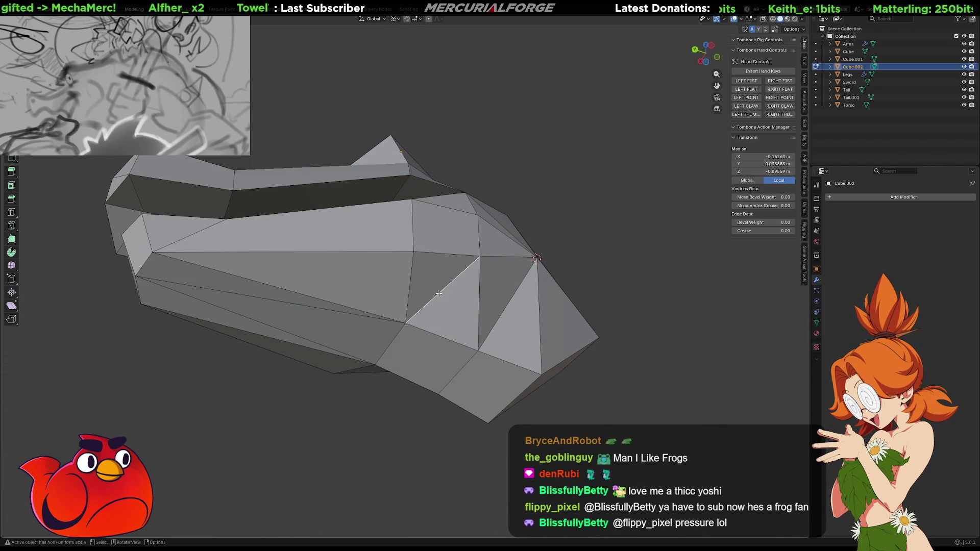
right_click(439, 294)
click(439, 293)
mouse_move(434, 301)
middle_down()
mouse_move(324, 367)
mouse_move(340, 291)
middle_up()
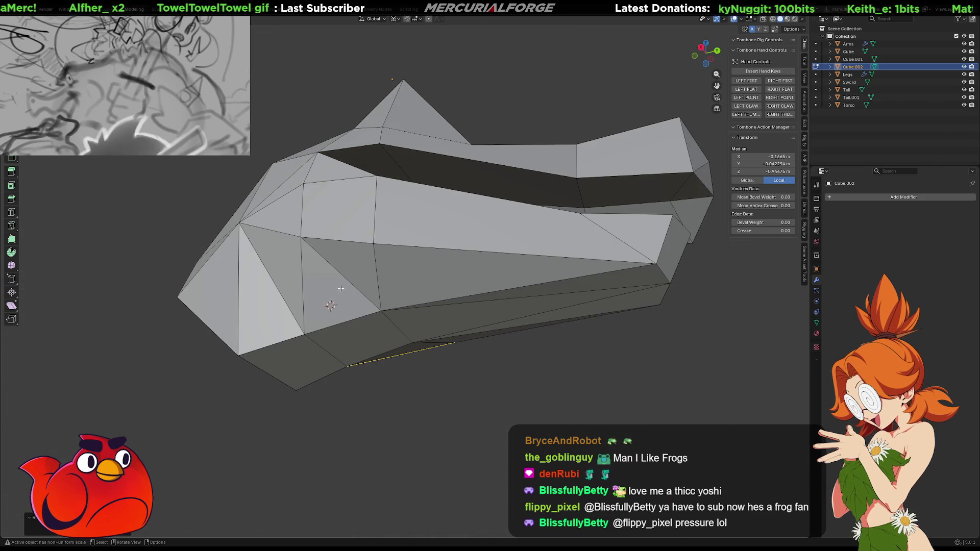
right_click(347, 281)
click(346, 281)
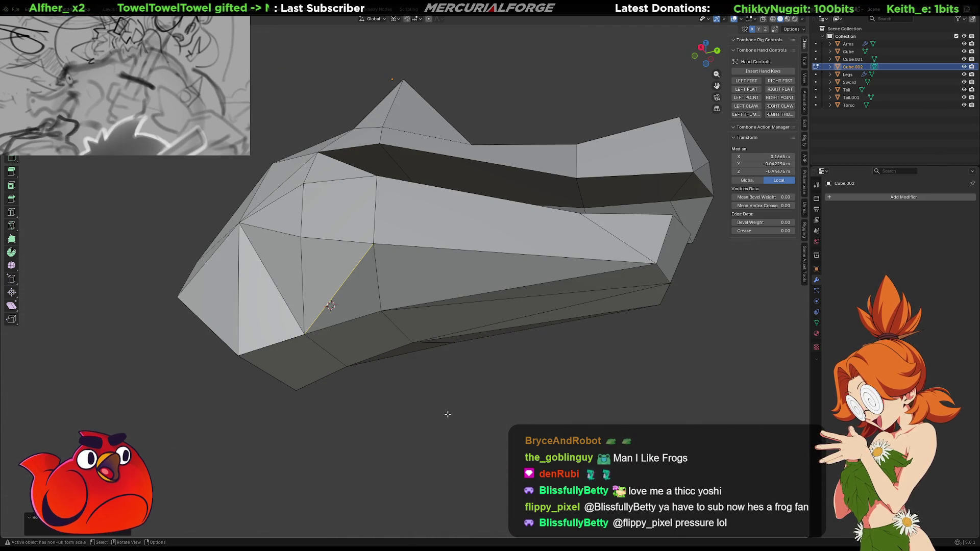
click(347, 276)
mouse_move(350, 280)
middle_down()
mouse_move(374, 344)
mouse_move(397, 357)
mouse_move(444, 360)
mouse_move(342, 356)
mouse_move(431, 366)
mouse_move(485, 357)
mouse_move(490, 377)
mouse_move(482, 339)
middle_up()
click(397, 358)
- Undo the trial X-axis mirror of the head, then turn on X-ray with Alt+Z
key(ctrl+z)
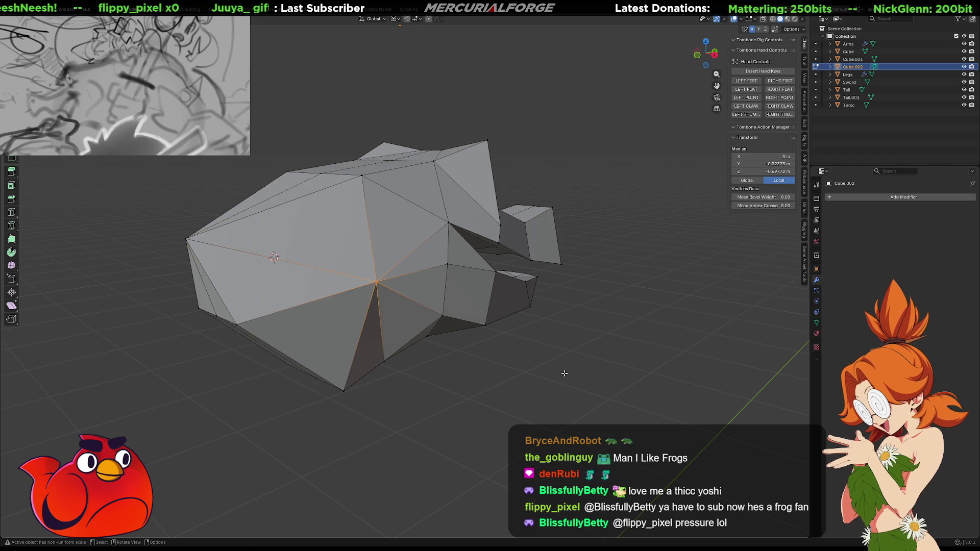
key(Tab)
key(Tab)
key(ctrl+z)
key(ctrl+z)
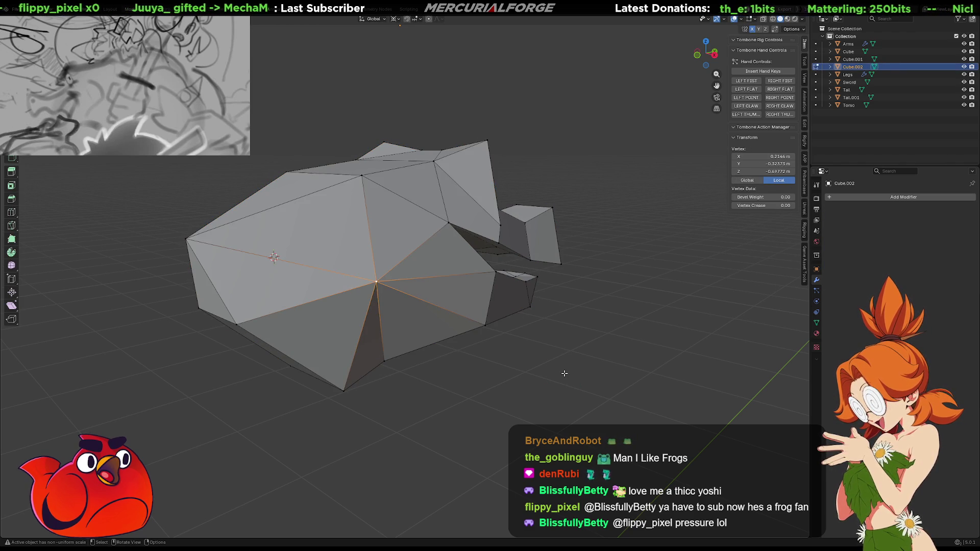
key(ctrl+shift+z)
key(ctrl+shift+z)
key(ctrl+z)
key(ctrl+z)
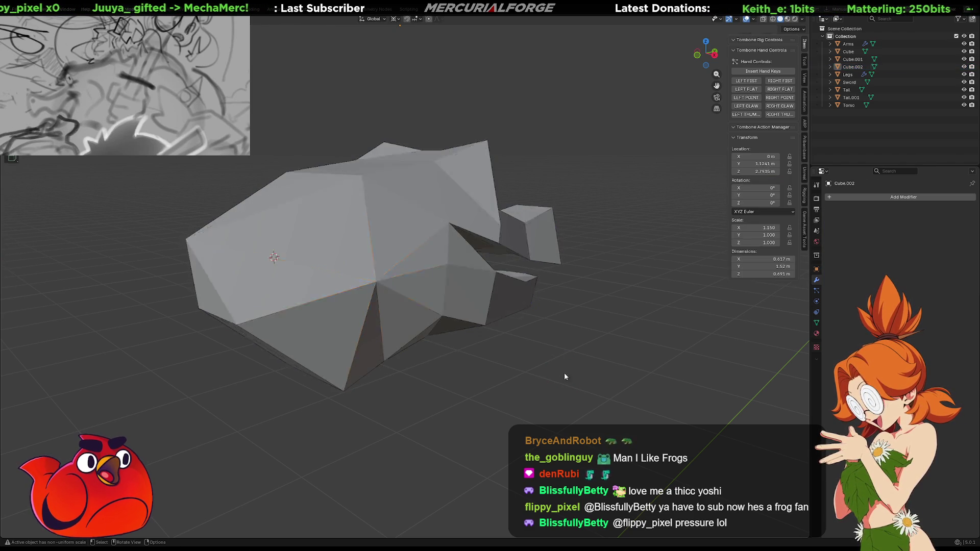
key(ctrl+z)
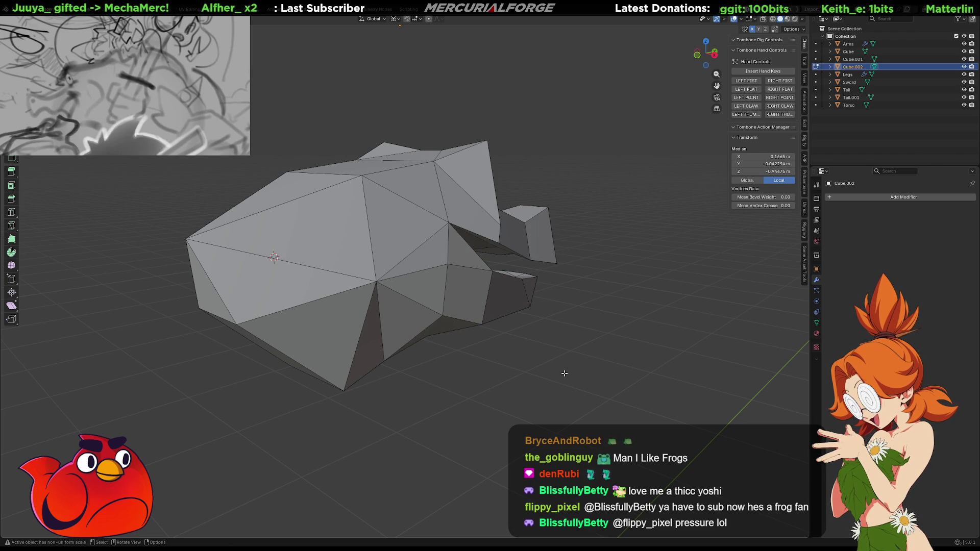
mouse_move(713, 346)
middle_down()
mouse_move(521, 412)
mouse_move(709, 336)
mouse_move(455, 333)
mouse_move(548, 337)
middle_up()
key(alt+z)
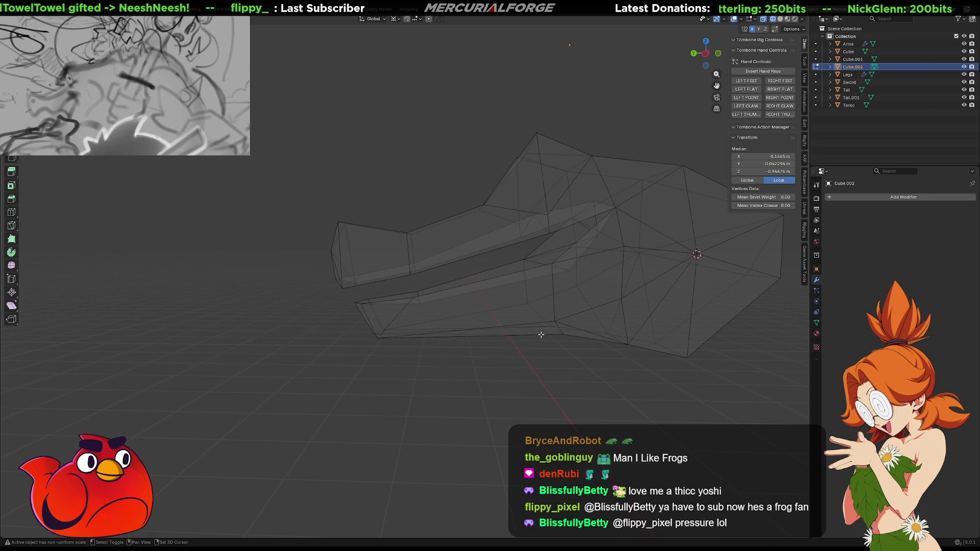
- Select the linked lower-jaw piece and frame it in the Ctrl+Numpad 3 side view
drag(357, 291, 357, 291)
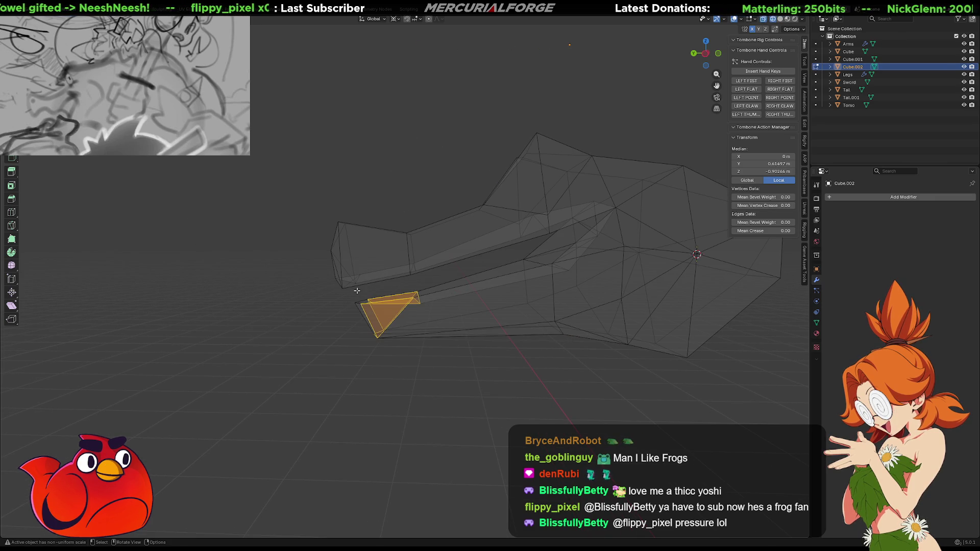
key(ctrl+l)
middle_drag(450, 368, 474, 352)
key(KP_1)
key(ctrl+KP_3)
key(KP_1)
key(ctrl+KP_3)
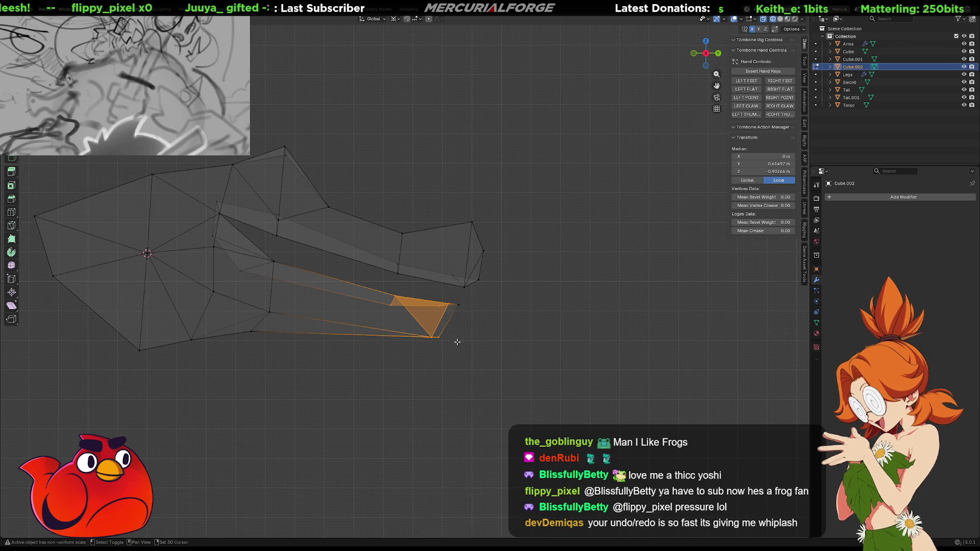
shift+middle_drag(456, 342, 553, 350)
drag(577, 364, 466, 300)
shift+middle_drag(473, 310, 515, 319)
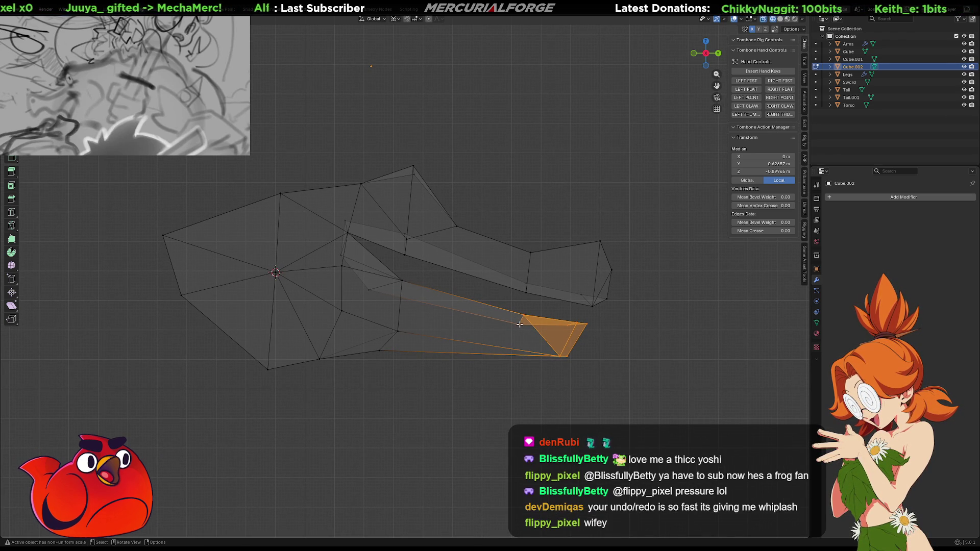
- Compare the jaw shape before and after via undo/redo, keep the reshaped jaw, and deselect
key(KP_Divide)
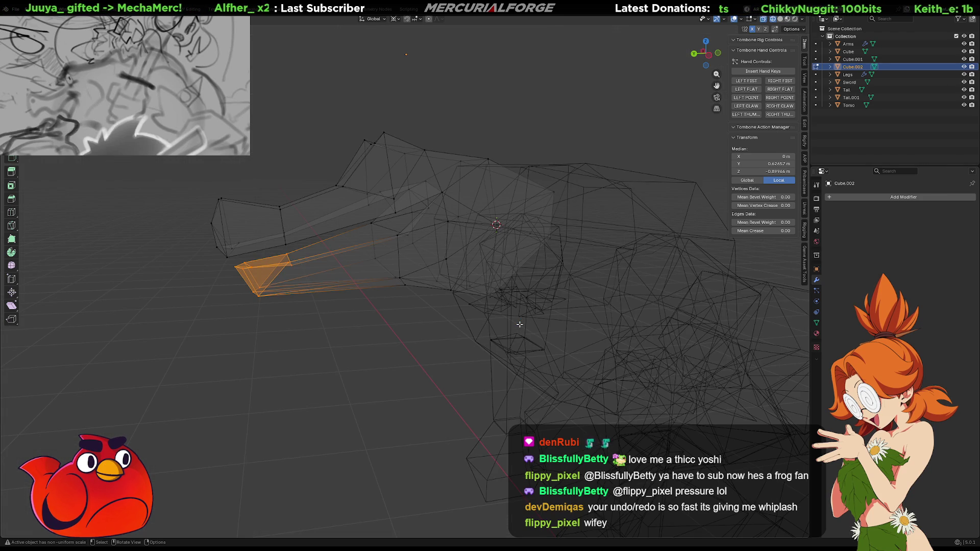
key(ctrl+shift+z)
key(ctrl+z)
key(ctrl+z)
middle_drag(498, 320, 402, 321)
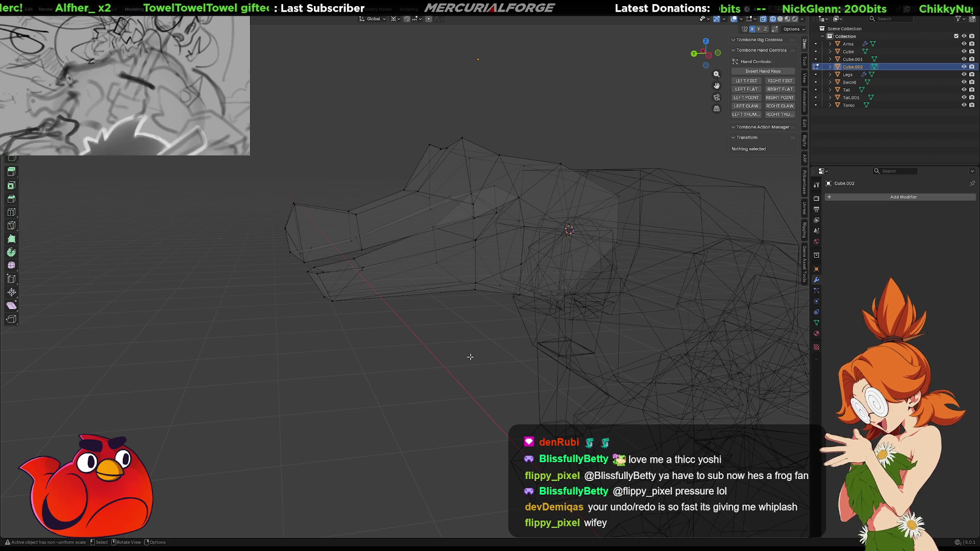
key(ctrl+z)
key(ctrl+z)
key(ctrl+shift+z)
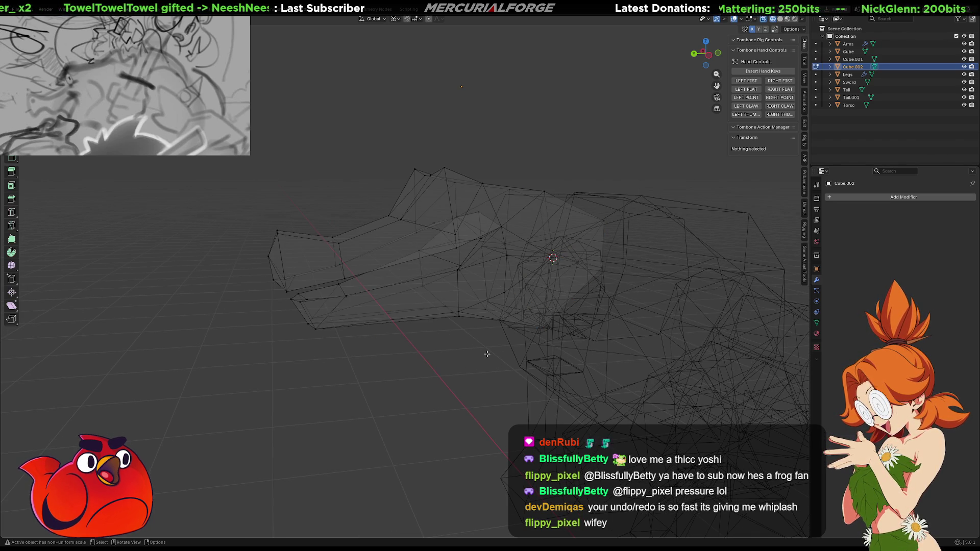
key(ctrl+shift+z)
key(ctrl+z)
key(ctrl+z)
click(464, 353)
- Look around the full dinosaur with the head on its body, then return to solid shading
mouse_move(475, 361)
shift+middle_down()
mouse_move(476, 345)
mouse_move(457, 328)
shift+middle_up()
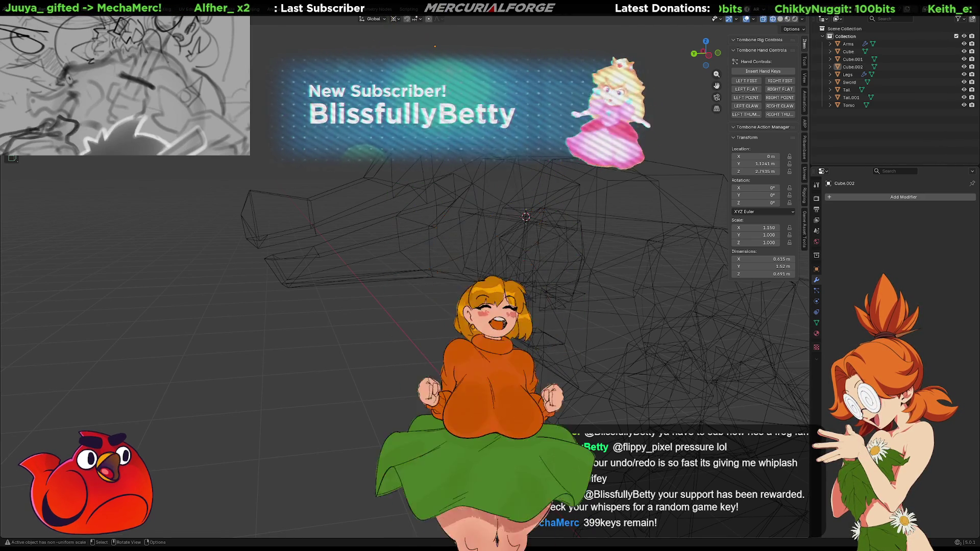
mouse_move(510, 306)
middle_down()
mouse_move(541, 296)
mouse_move(477, 315)
mouse_move(556, 314)
mouse_move(521, 306)
mouse_move(522, 352)
middle_up()
key(Tab)
key(Tab)
key(Tab)
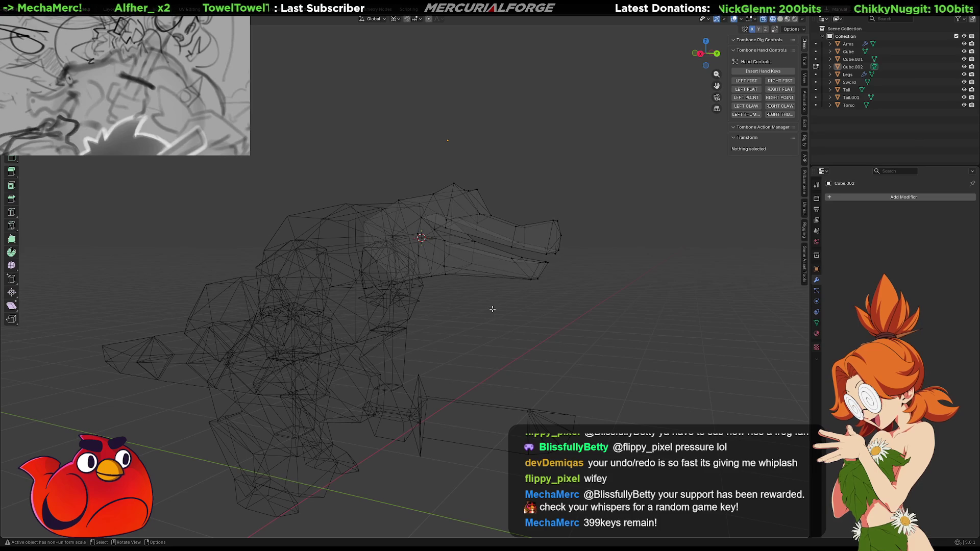
mouse_move(490, 309)
shift+middle_down()
mouse_move(491, 318)
mouse_move(399, 315)
mouse_move(430, 314)
shift+middle_up()
key(Tab)
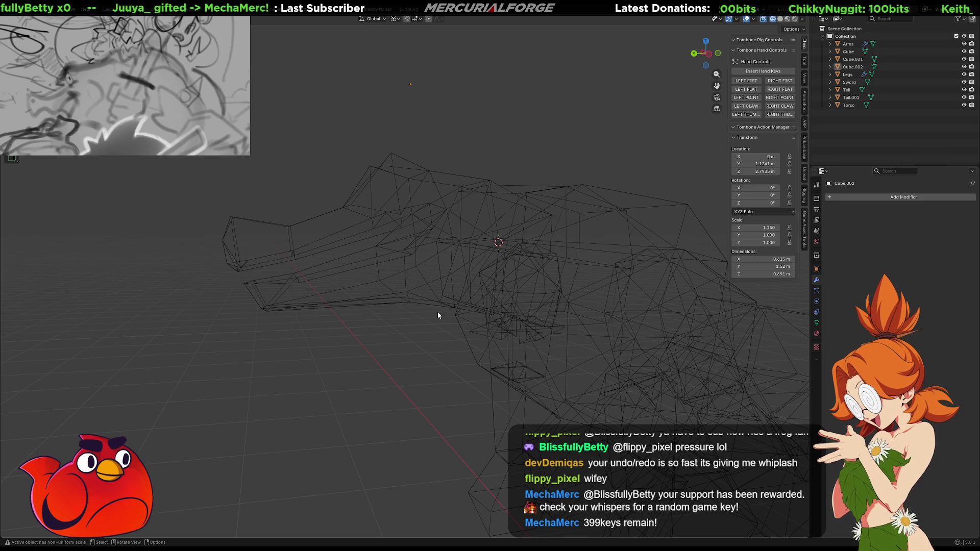
mouse_move(452, 319)
shift+middle_down()
mouse_move(458, 293)
mouse_move(456, 309)
mouse_move(589, 310)
mouse_move(556, 329)
shift+middle_up()
key(shift+z)
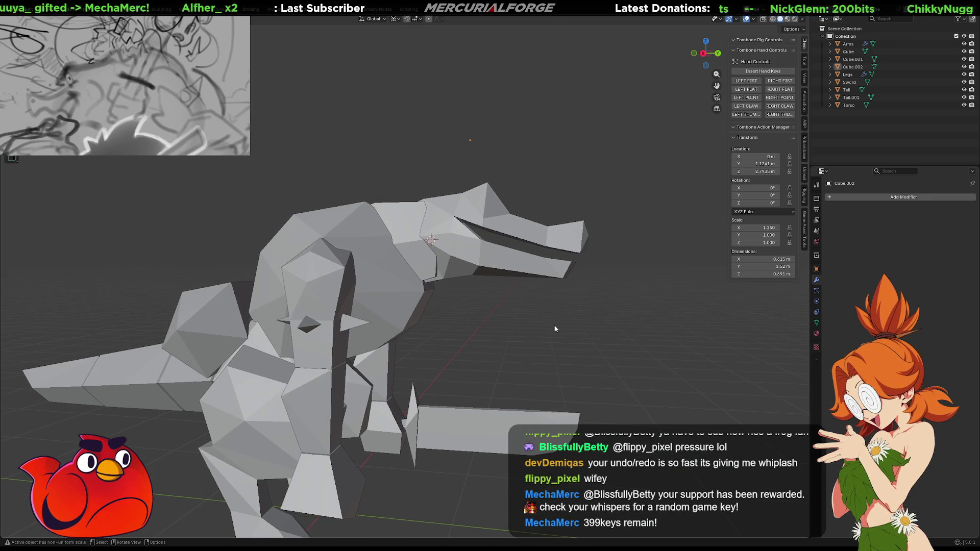
key(Tab)
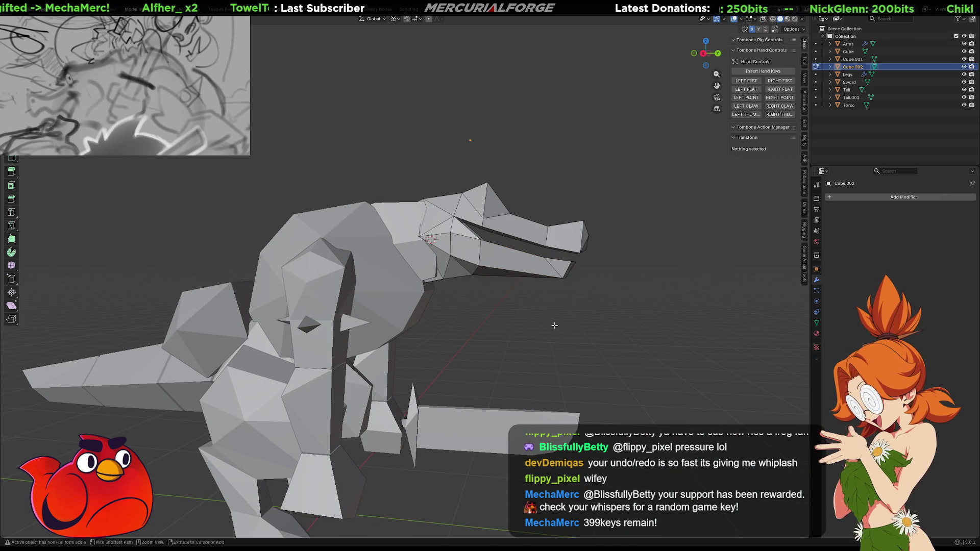
key(ctrl+z)
key(ctrl+z)
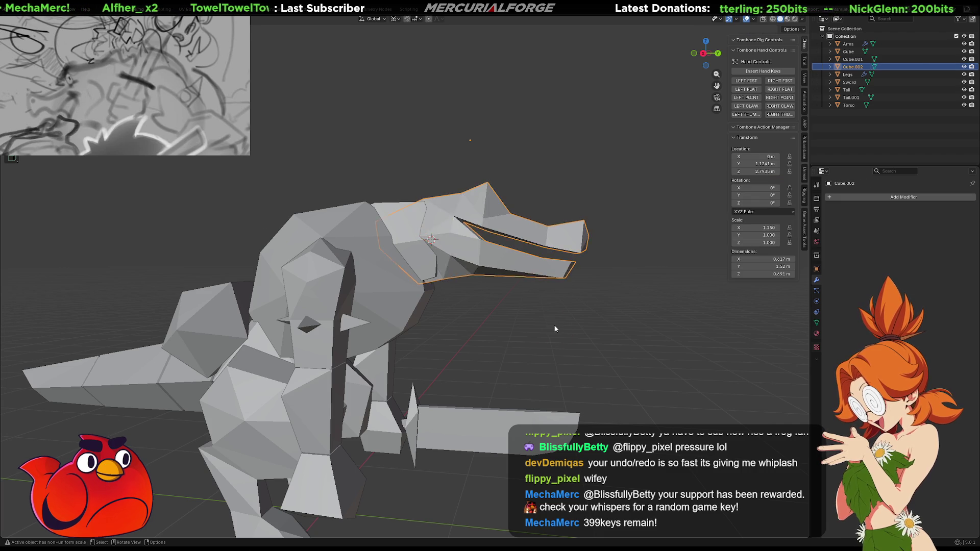
key(ctrl+z)
key(ctrl+z)
key(ctrl+z)
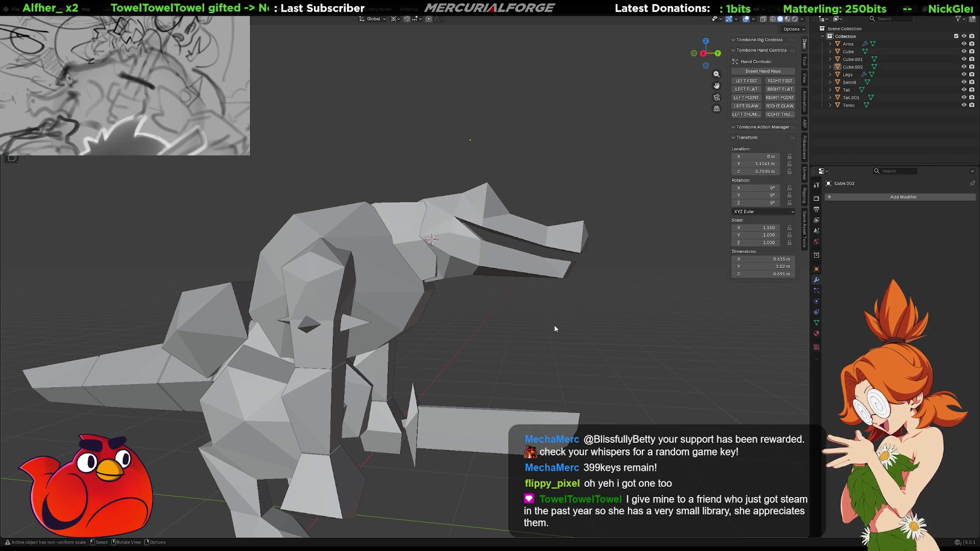
key(Tab)
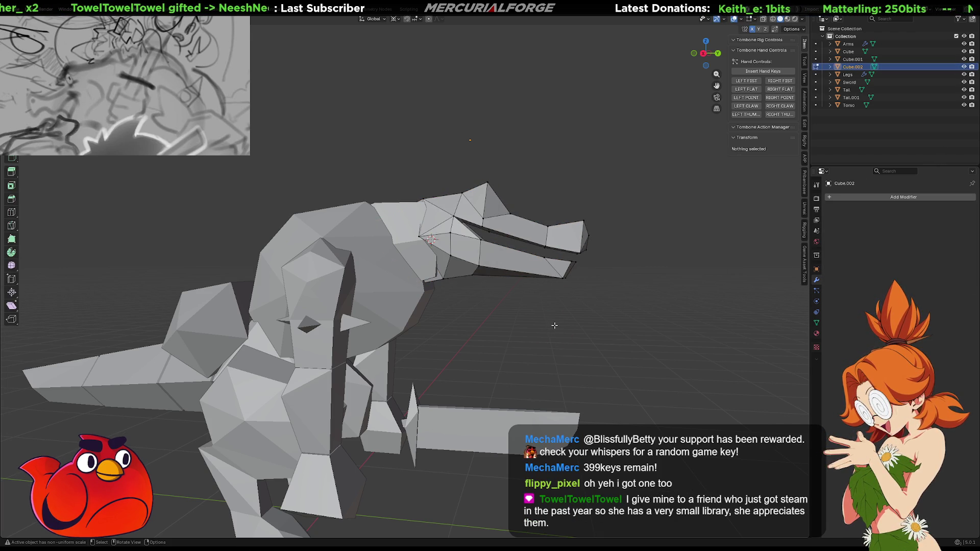
key(ctrl+z)
key(ctrl+z)
key(ctrl+z)
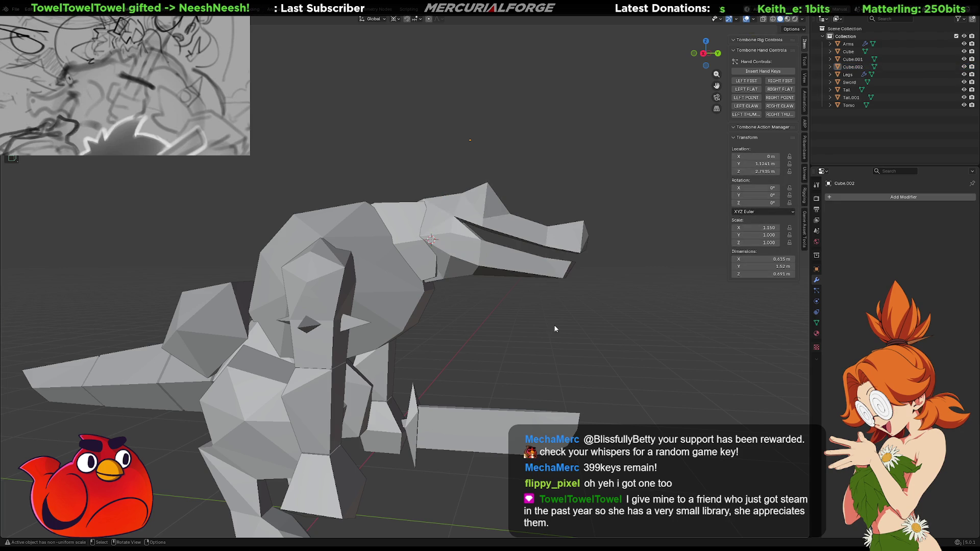
key(ctrl+z)
key(ctrl+z)
key(ctrl+z)
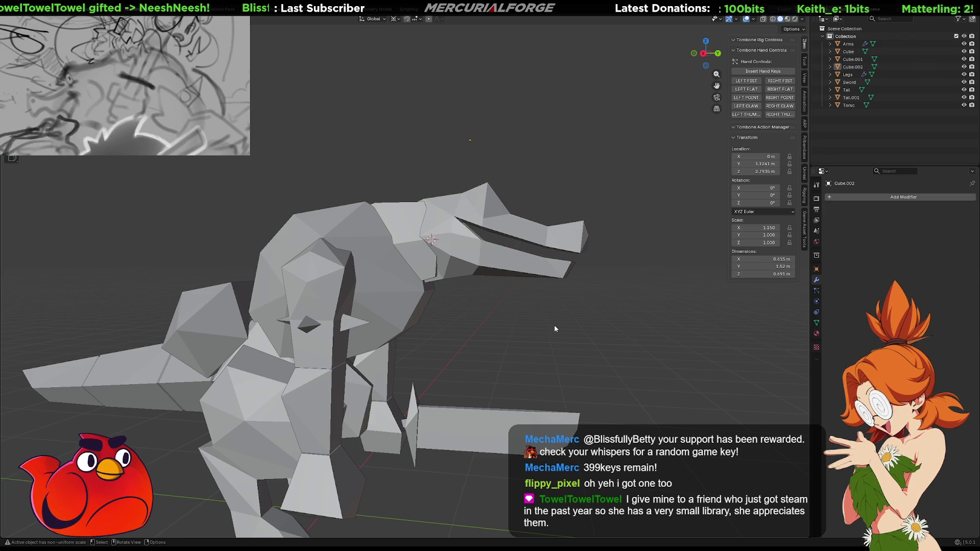
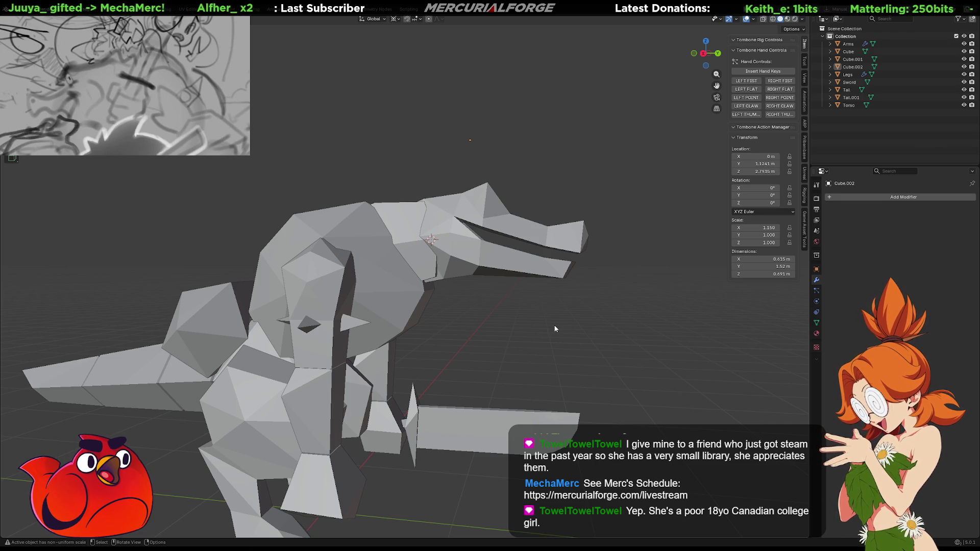
- Select the neck piece Cube.001, frame it, isolate it in local view and enter Edit Mode
click(497, 276)
scroll(505, 253, up, 3)
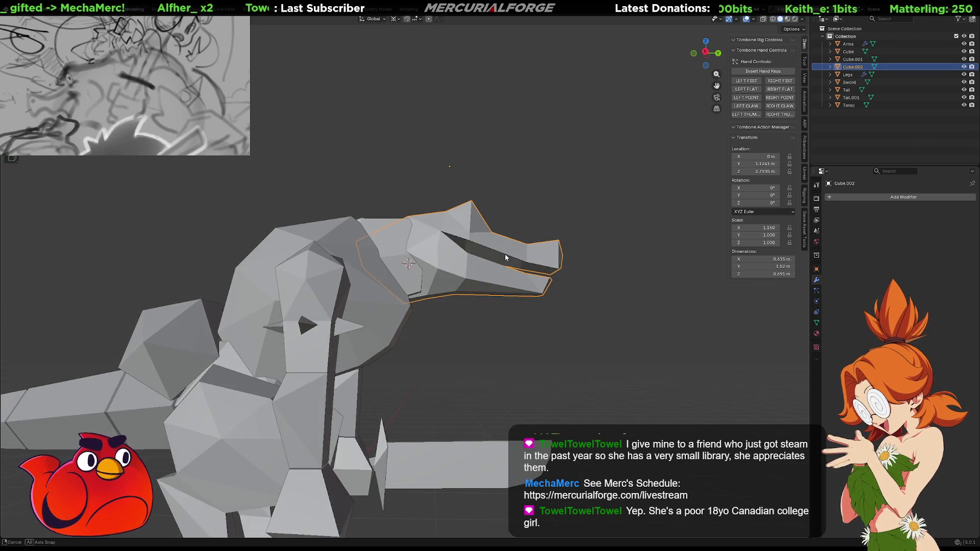
mouse_move(488, 293)
middle_down()
mouse_move(504, 306)
mouse_move(474, 295)
mouse_move(485, 290)
mouse_move(351, 287)
mouse_move(416, 292)
middle_up()
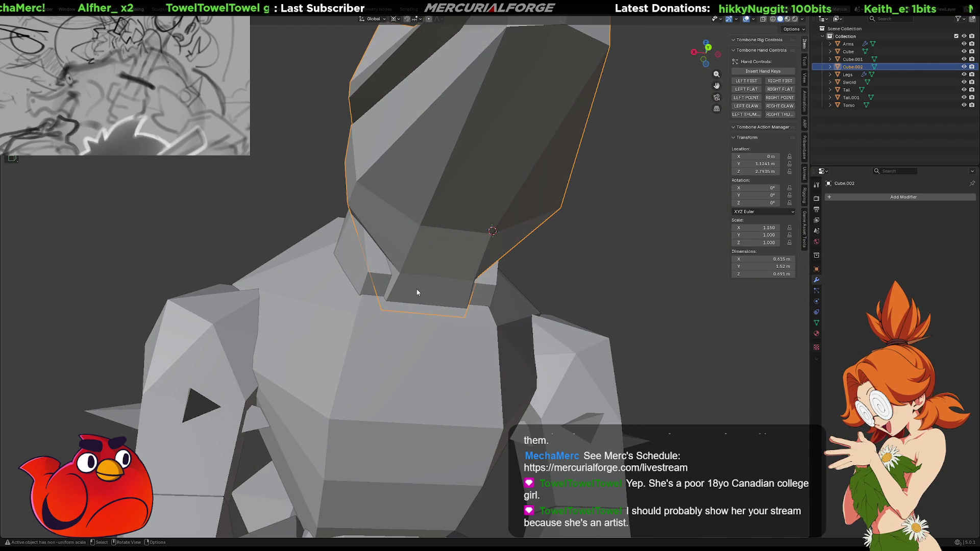
click(486, 287)
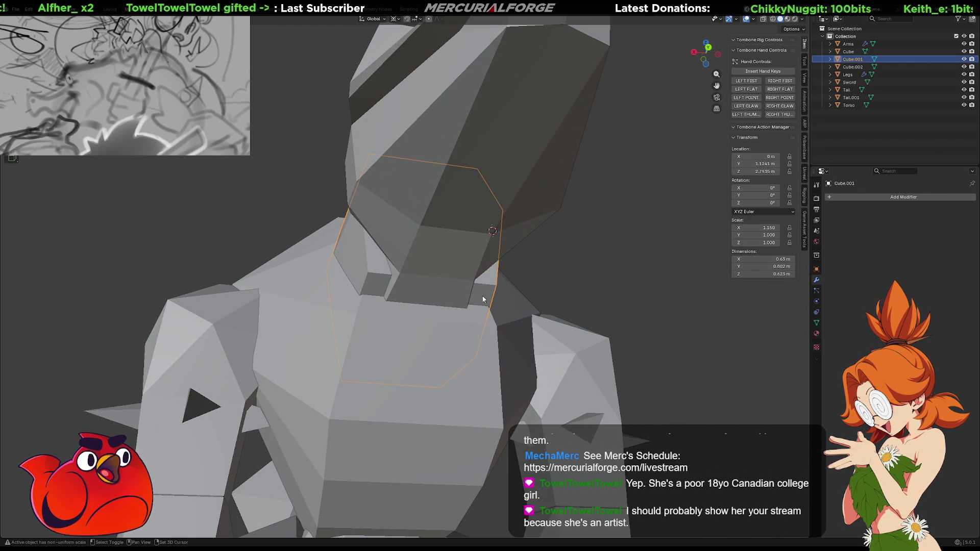
key(KP_Decimal)
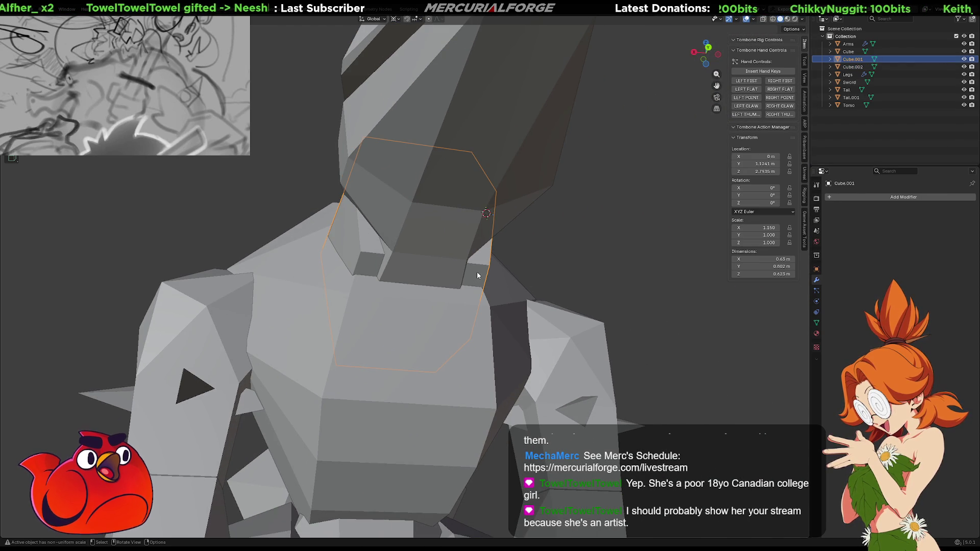
key(KP_Divide)
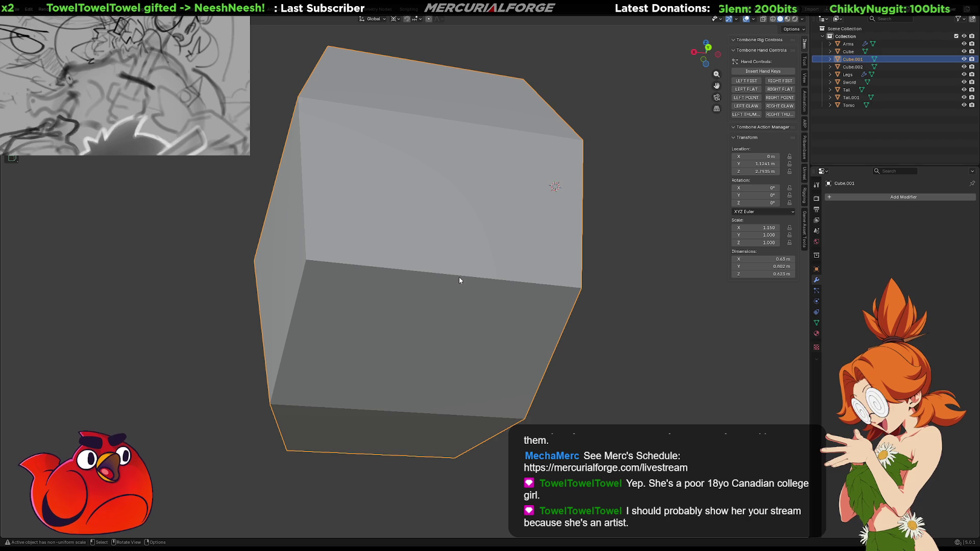
key(Tab)
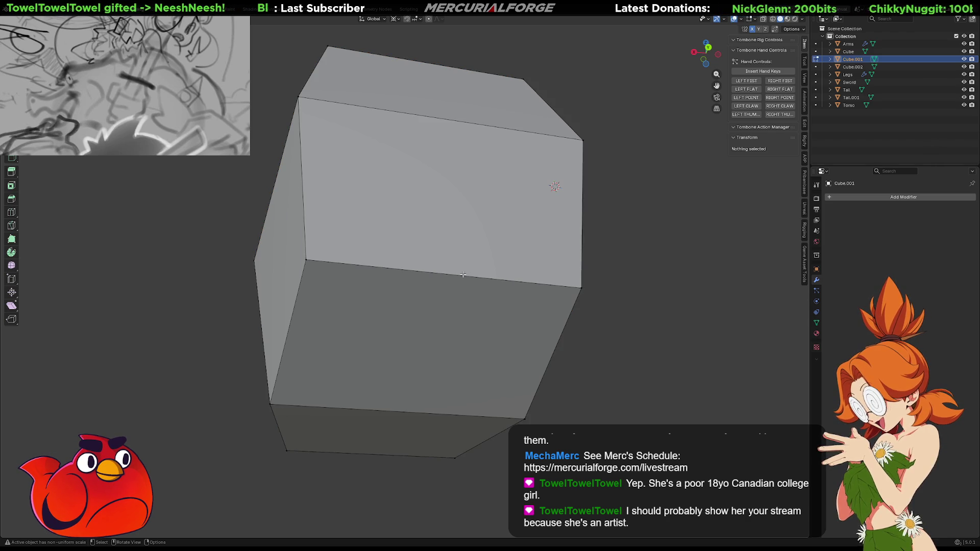
- Select the neck's three front edges and scale them narrower along X in the full creature view
click(462, 275)
shift+click(419, 410)
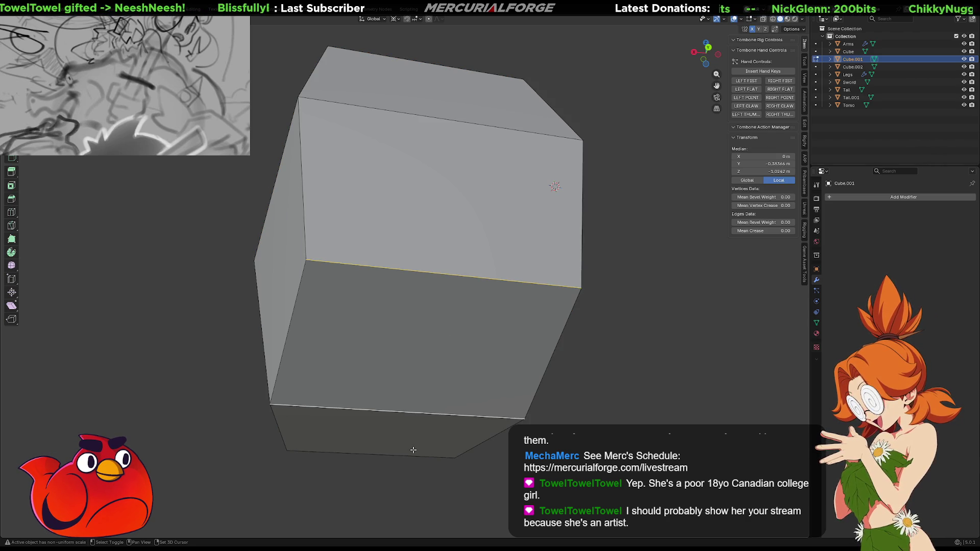
shift+click(413, 455)
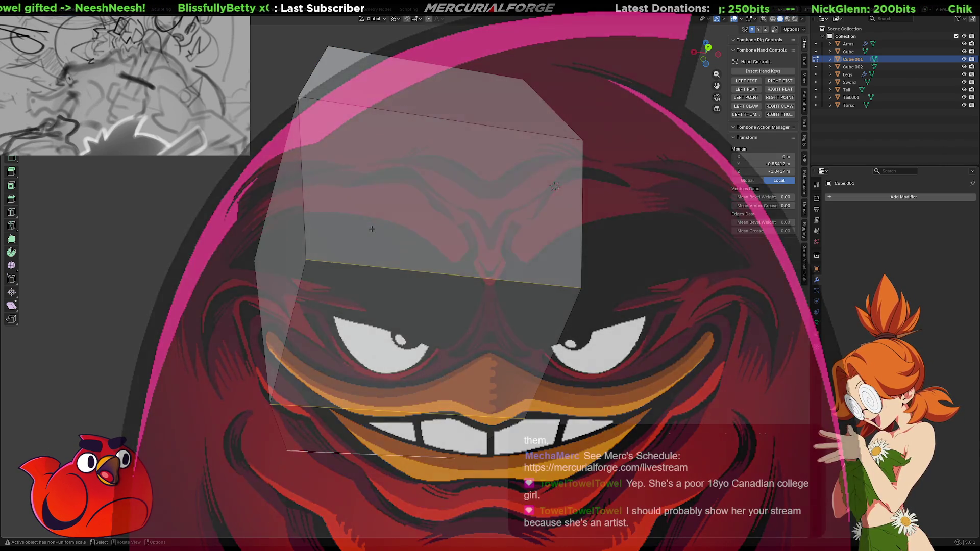
key(KP_Divide)
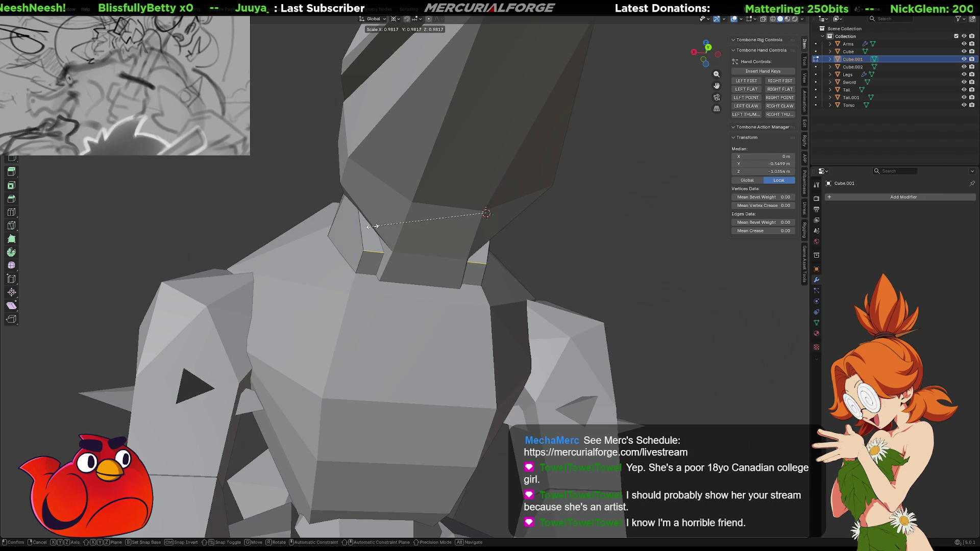
key(s)
key(x)
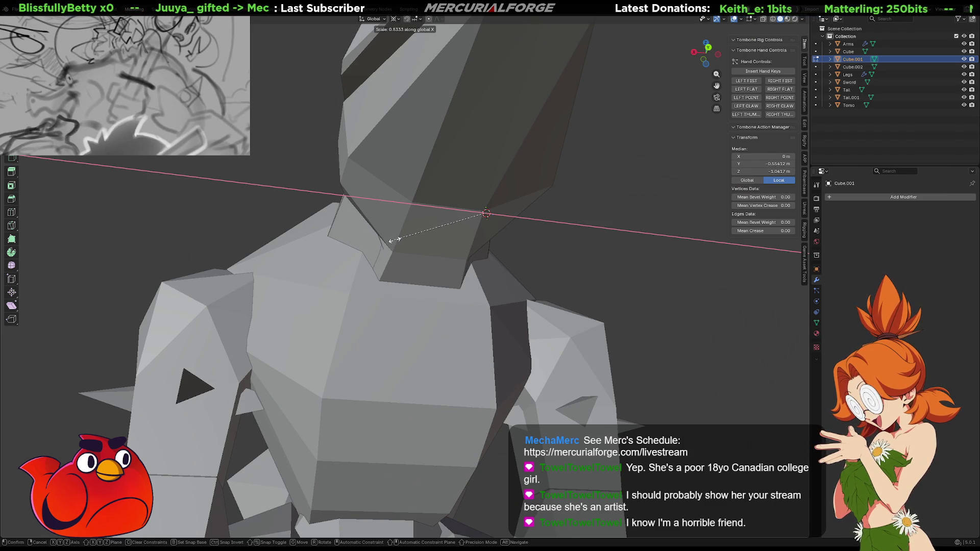
click(394, 239)
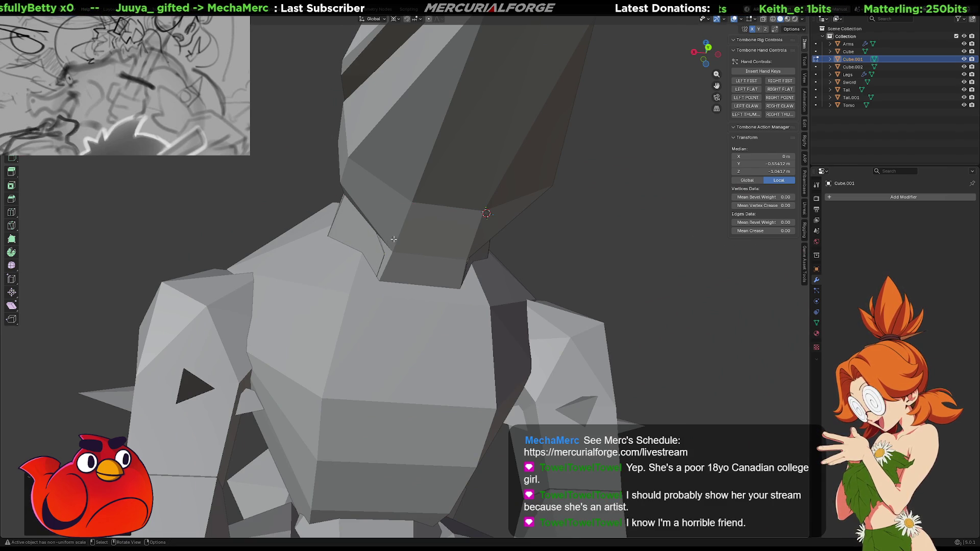
middle_drag(392, 237, 369, 240)
mouse_move(392, 259)
middle_down()
mouse_move(466, 274)
mouse_move(261, 269)
mouse_move(286, 252)
mouse_move(447, 264)
middle_up()
scroll(437, 270, down, 4)
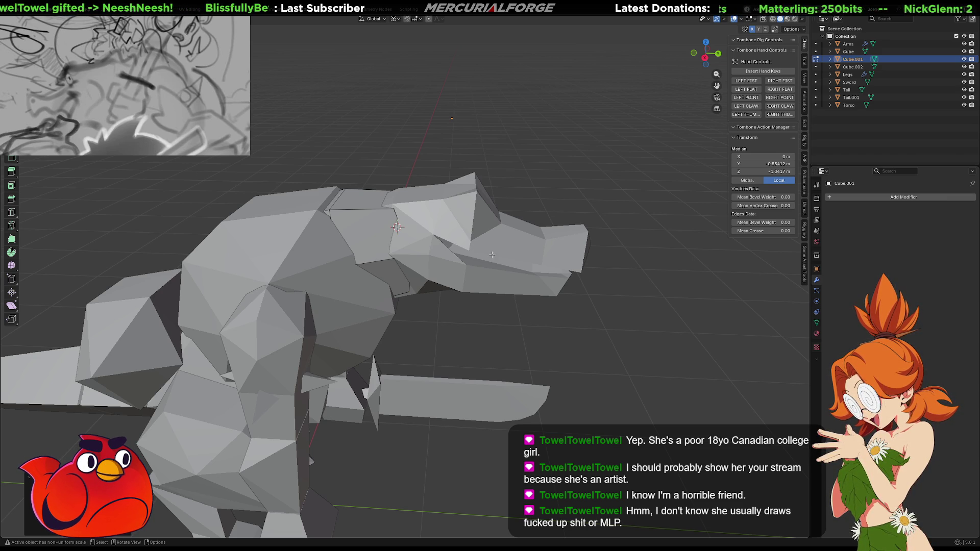
- Leave Edit Mode, reposition the head piece Cube.002, and orbit to view it head-on and from the side
key(Tab)
click(489, 244)
middle_drag(489, 244, 510, 325)
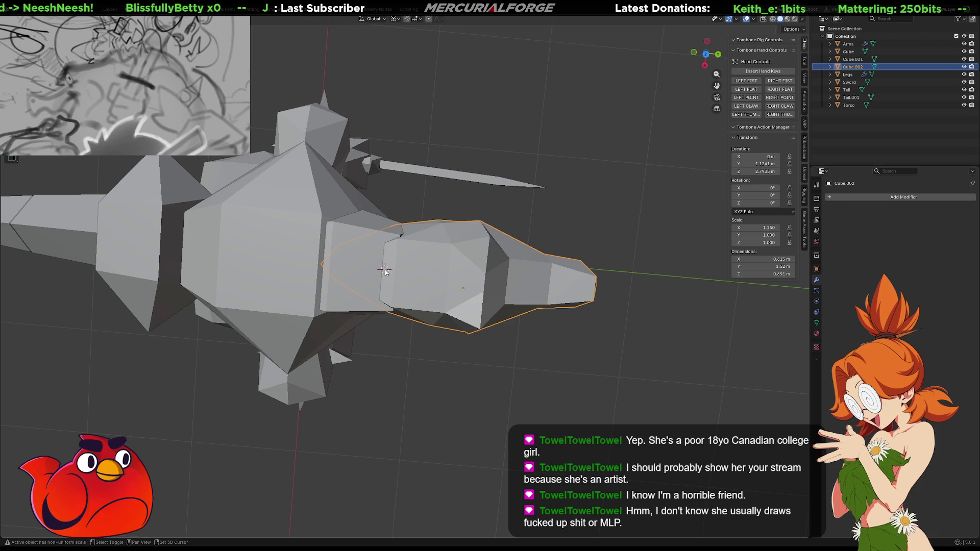
key(g)
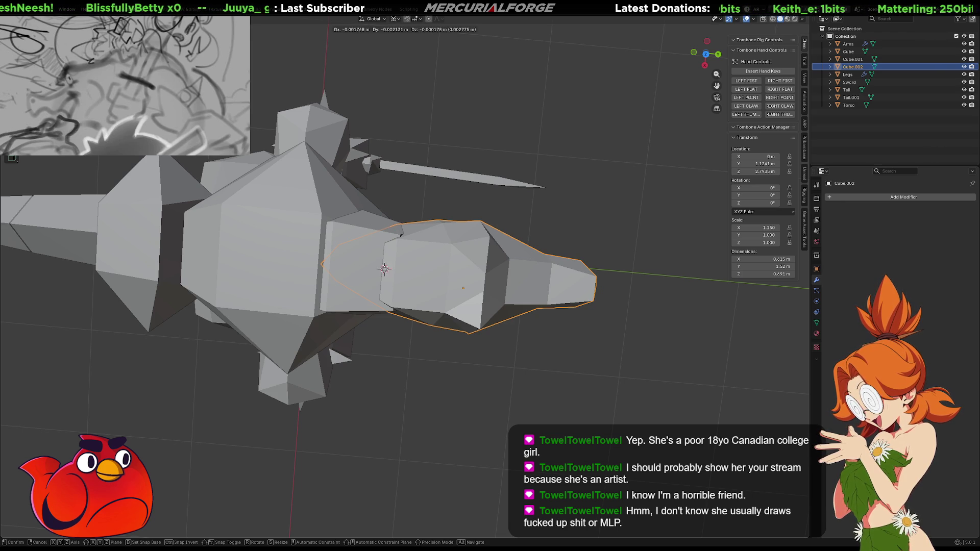
click(384, 271)
mouse_move(438, 290)
middle_down()
mouse_move(470, 215)
mouse_move(394, 253)
mouse_move(485, 251)
middle_up()
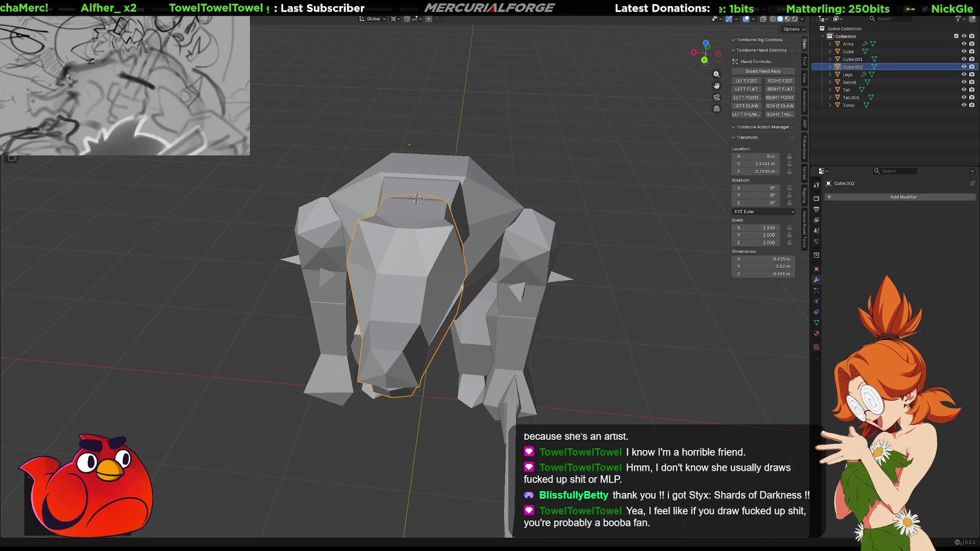
mouse_move(632, 219)
middle_down()
mouse_move(601, 308)
mouse_move(593, 291)
mouse_move(546, 284)
mouse_move(295, 279)
mouse_move(374, 353)
mouse_move(388, 342)
middle_up()
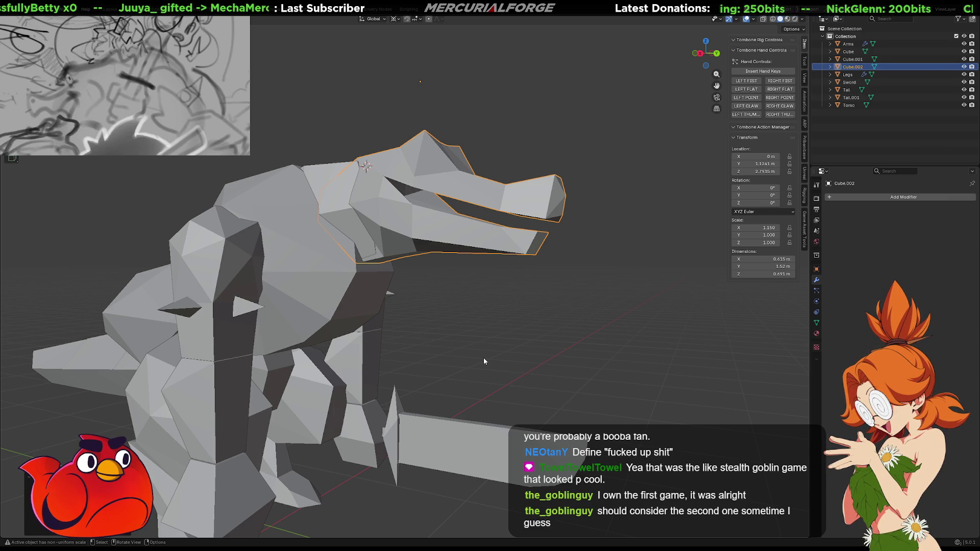
mouse_move(387, 356)
middle_down()
mouse_move(393, 324)
mouse_move(434, 329)
mouse_move(472, 393)
middle_up()
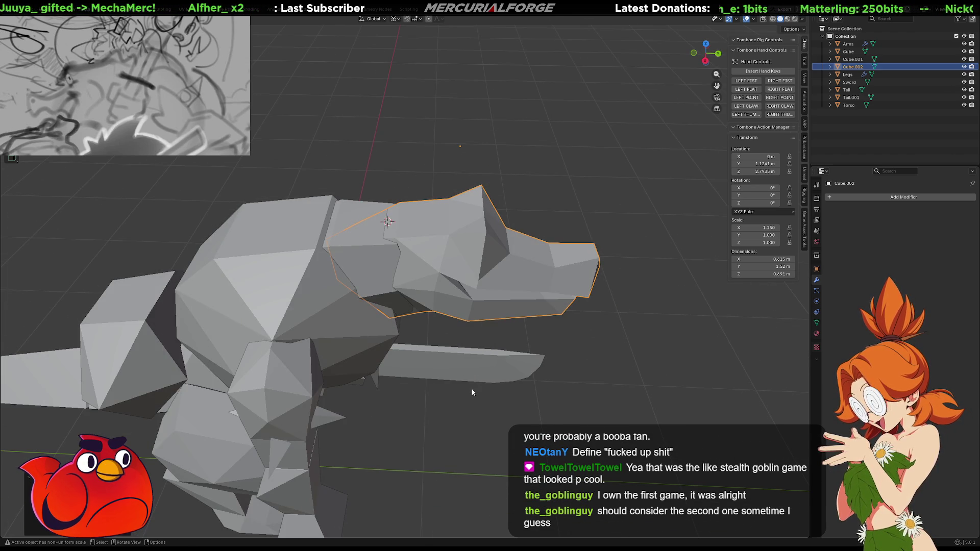
key(r)
key(z)
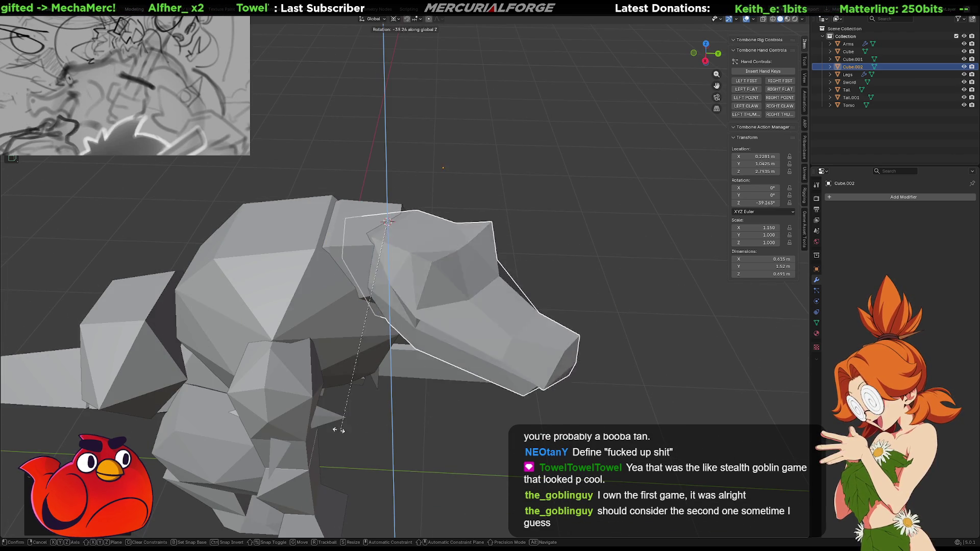
key(Return)
mouse_move(593, 354)
middle_down()
mouse_move(433, 345)
mouse_move(378, 366)
mouse_move(307, 347)
mouse_move(538, 265)
mouse_move(581, 301)
mouse_move(610, 393)
mouse_move(675, 385)
mouse_move(531, 299)
mouse_move(485, 223)
mouse_move(452, 230)
middle_up()
key(ctrl+z)
click(451, 232)
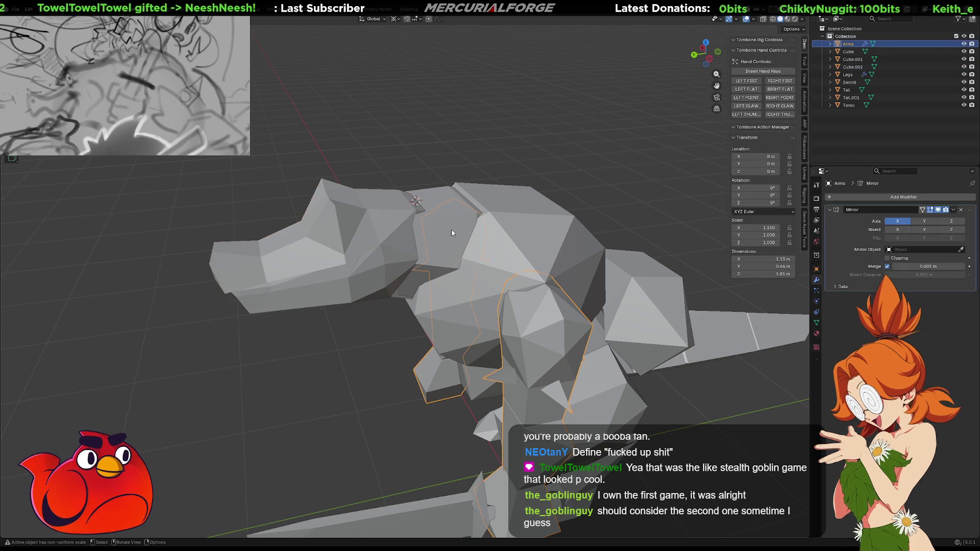
click(443, 196)
middle_drag(443, 195, 413, 221)
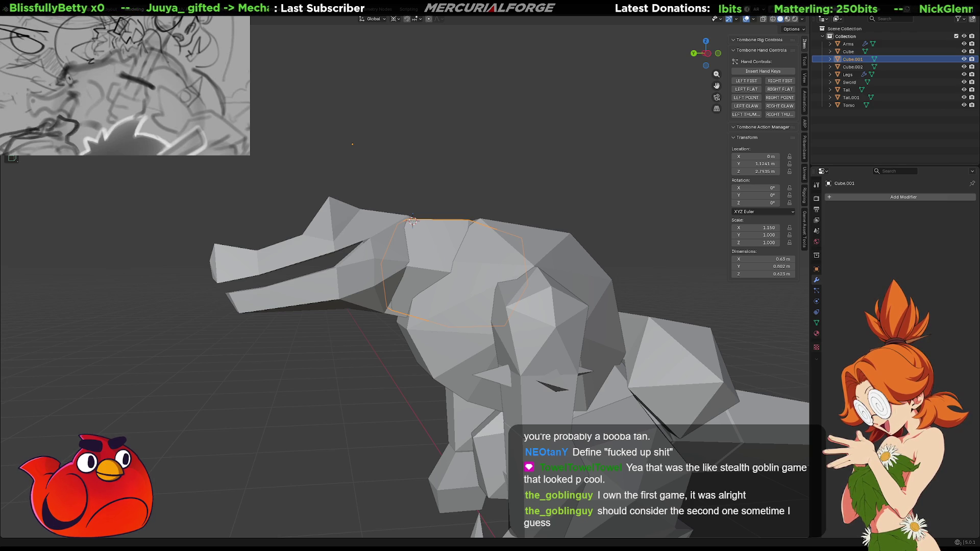
mouse_move(449, 255)
middle_down()
mouse_move(513, 246)
mouse_move(591, 264)
middle_up()
scroll(590, 265, up, 5)
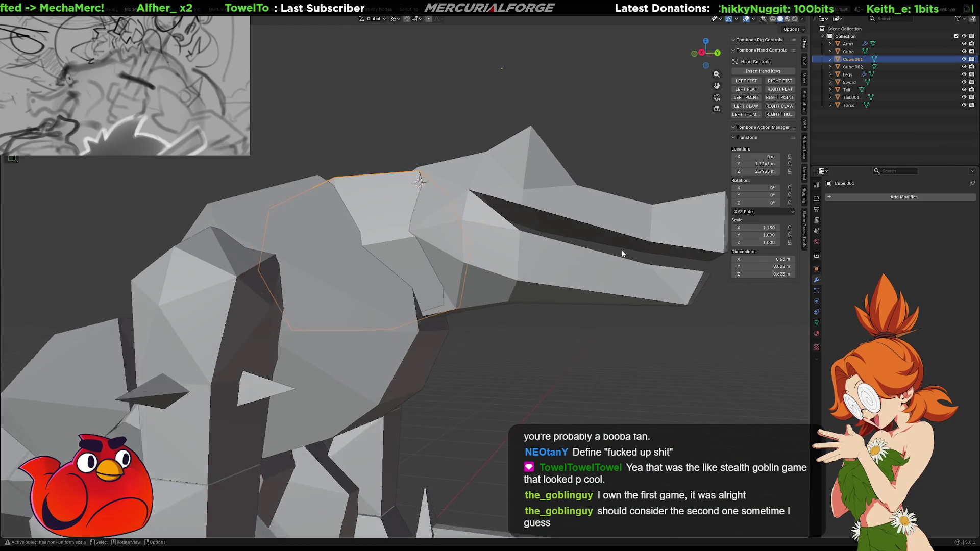
mouse_move(575, 223)
middle_down()
mouse_move(564, 289)
mouse_move(563, 243)
mouse_move(414, 235)
middle_up()
- In isolated Edit Mode, dissolve the neck's front edge and poke the front face into a triangle fan
key(KP_Divide)
key(Tab)
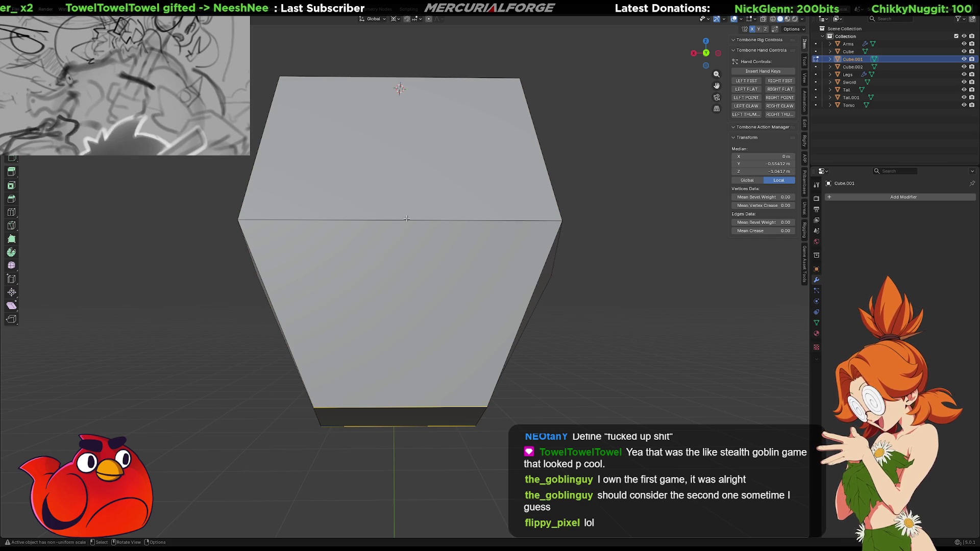
click(407, 219)
key(ctrl+x)
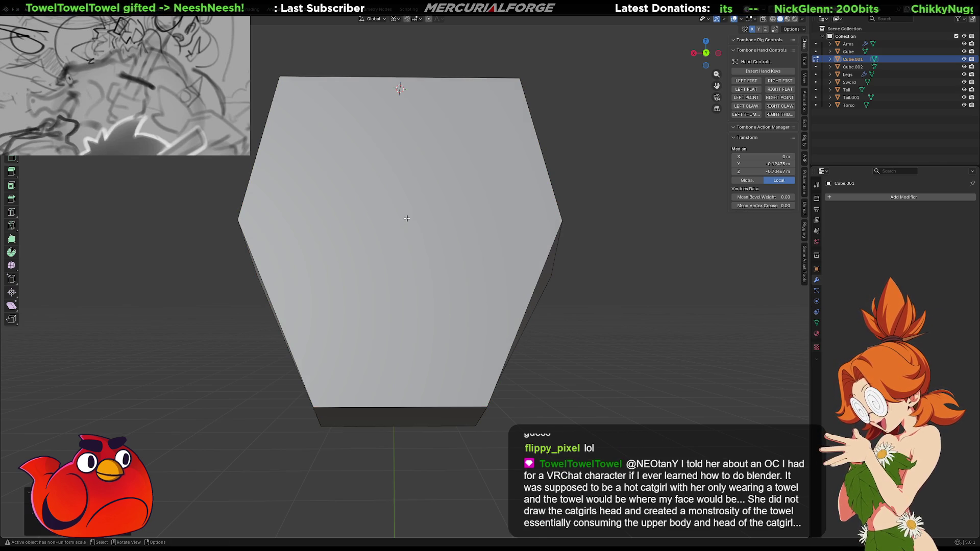
click(407, 218)
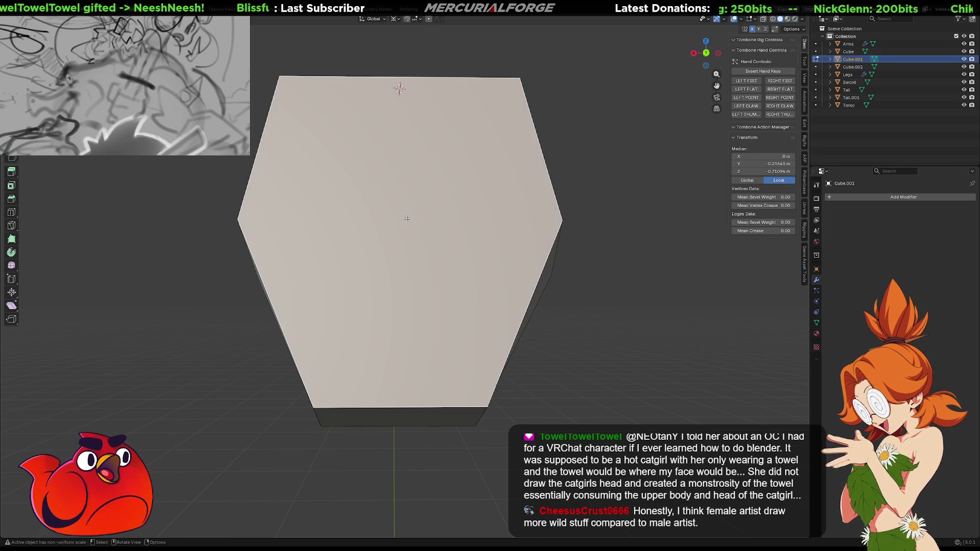
right_click(384, 209)
click(380, 269)
mouse_move(381, 269)
middle_down()
mouse_move(415, 231)
mouse_move(420, 243)
mouse_move(414, 232)
middle_up()
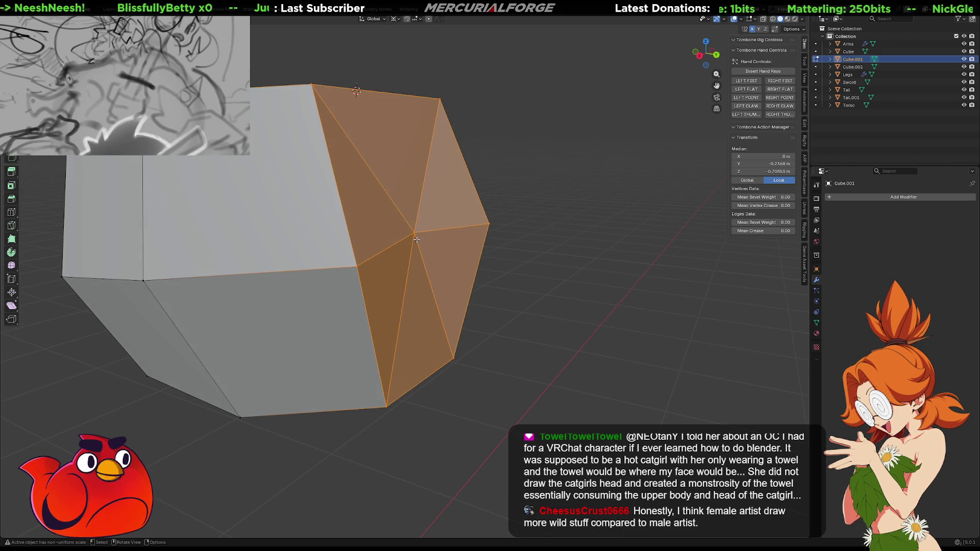
- Pull the fan's centre vertex and the top vertex forward along Y into a point
click(414, 232)
key(g)
key(x)
key(x)
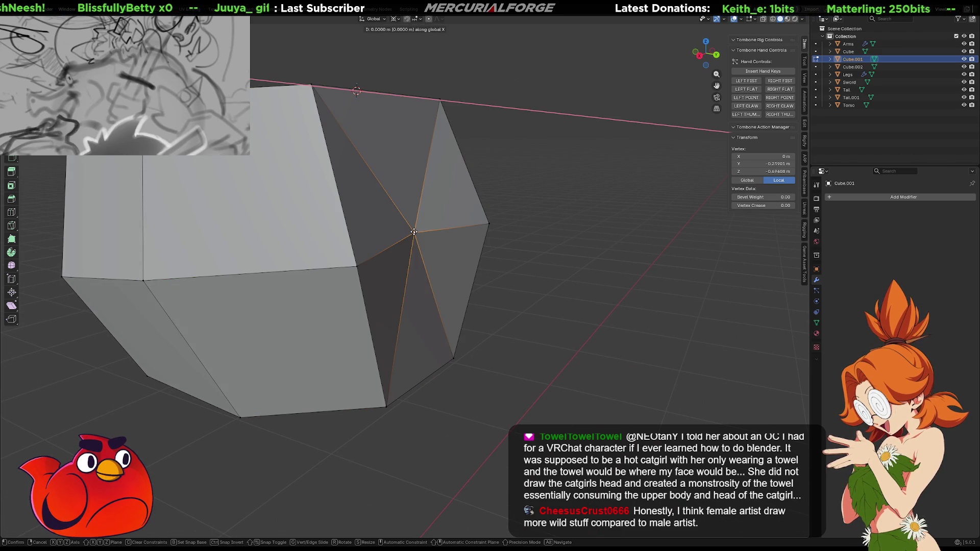
key(y)
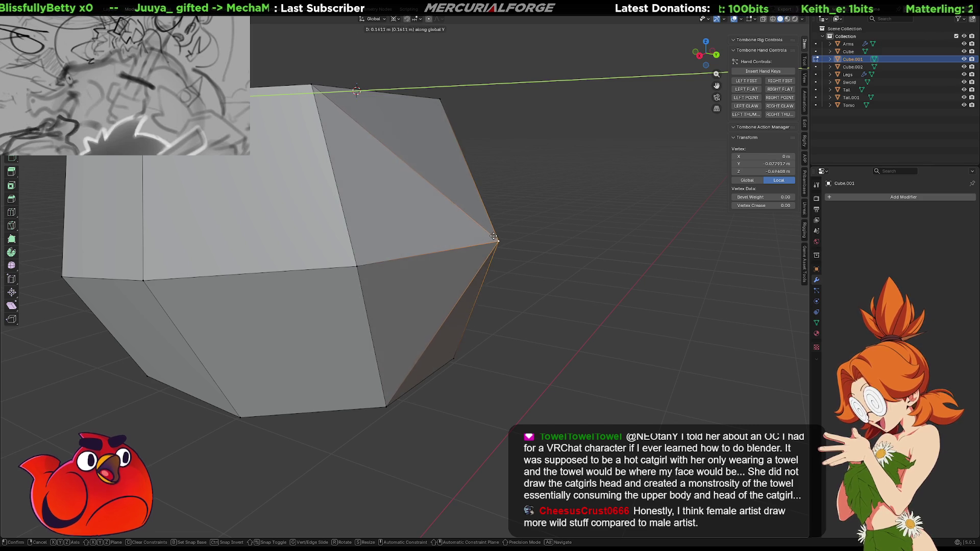
click(462, 228)
mouse_move(462, 227)
middle_down()
mouse_move(504, 281)
mouse_move(516, 367)
mouse_move(526, 229)
mouse_move(464, 197)
mouse_move(442, 135)
mouse_move(502, 241)
mouse_move(540, 264)
mouse_move(556, 260)
middle_up()
key(g)
key(y)
click(437, 142)
- Exit local view and zoom in on the head and neck
key(KP_Divide)
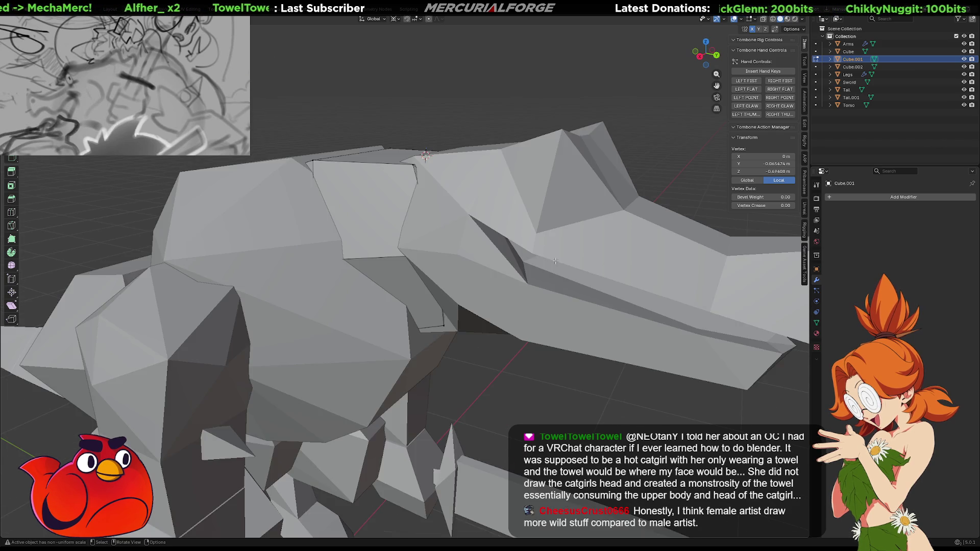
scroll(516, 215, up, 3)
scroll(517, 216, up, 2)
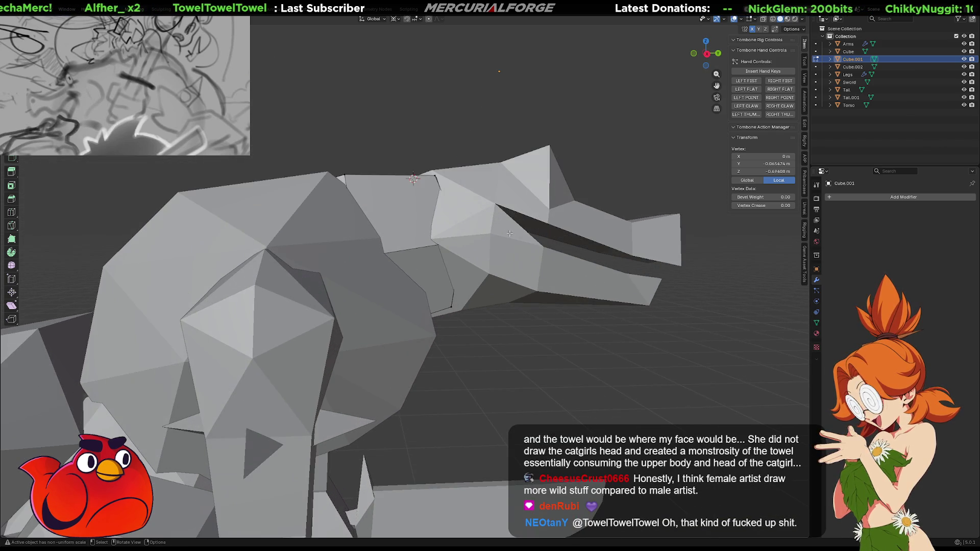
scroll(487, 261, up, 2)
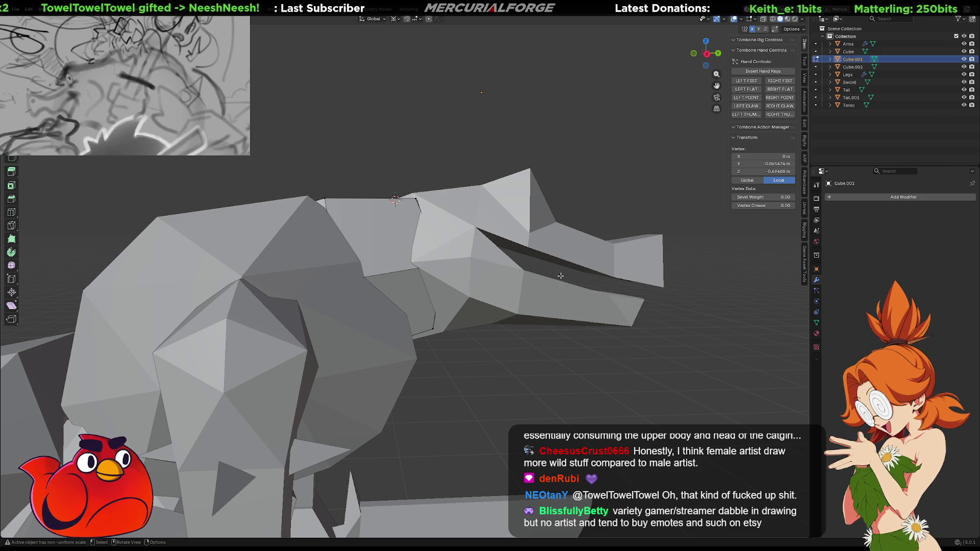
mouse_move(635, 271)
shift+middle_down()
mouse_move(619, 252)
mouse_move(573, 253)
mouse_move(549, 272)
mouse_move(549, 231)
mouse_move(403, 238)
mouse_move(374, 273)
mouse_move(540, 234)
shift+middle_up()
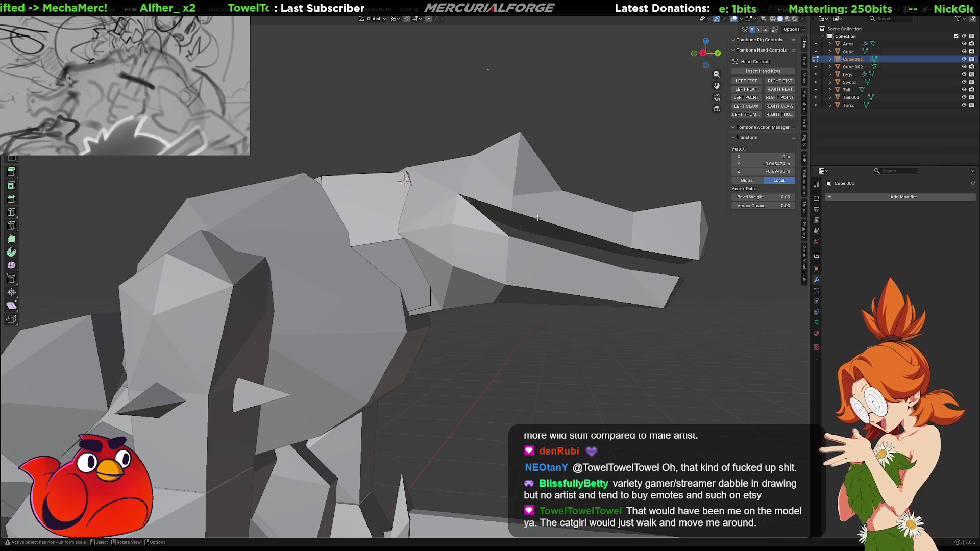
- Leave Edit Mode and move the head back along Y against the neck
key(Tab)
click(534, 224)
middle_drag(535, 225, 539, 245)
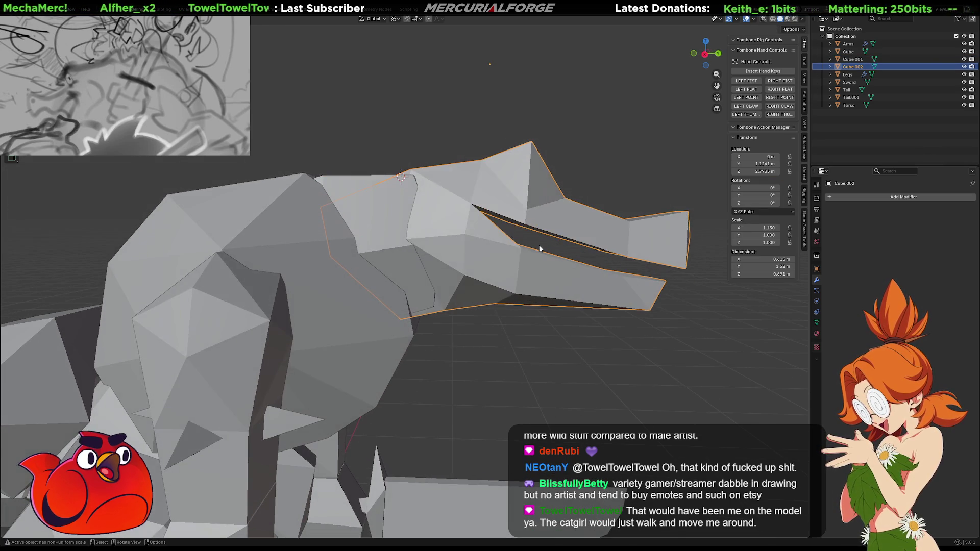
key(g)
key(y)
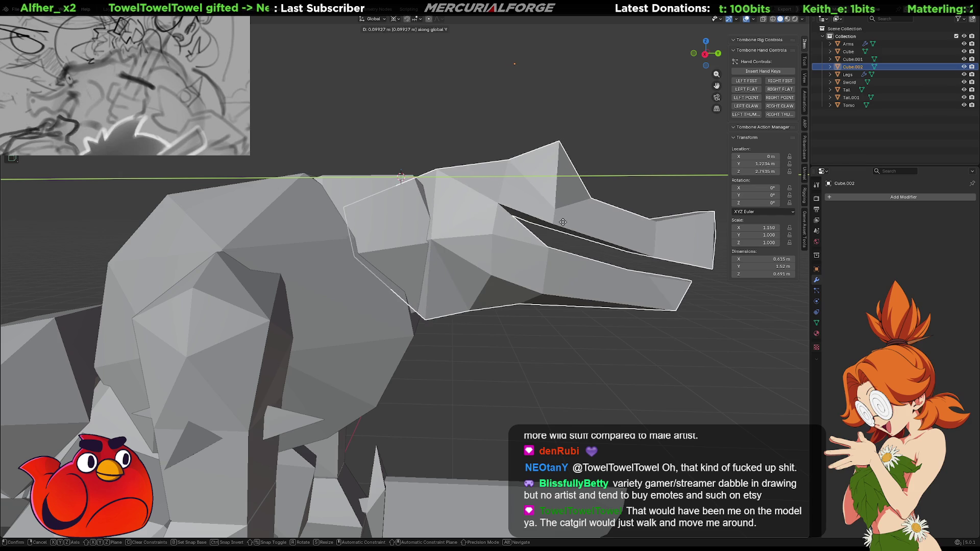
click(562, 222)
- Orbit toward the creature's front and select the neck piece between head and body
middle_drag(562, 221, 815, 308)
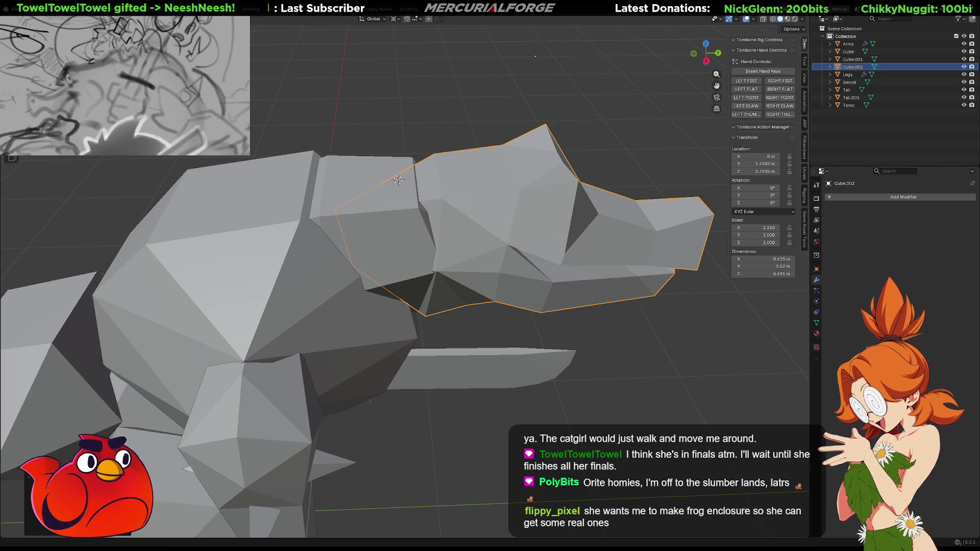
middle_drag(510, 286, 560, 284)
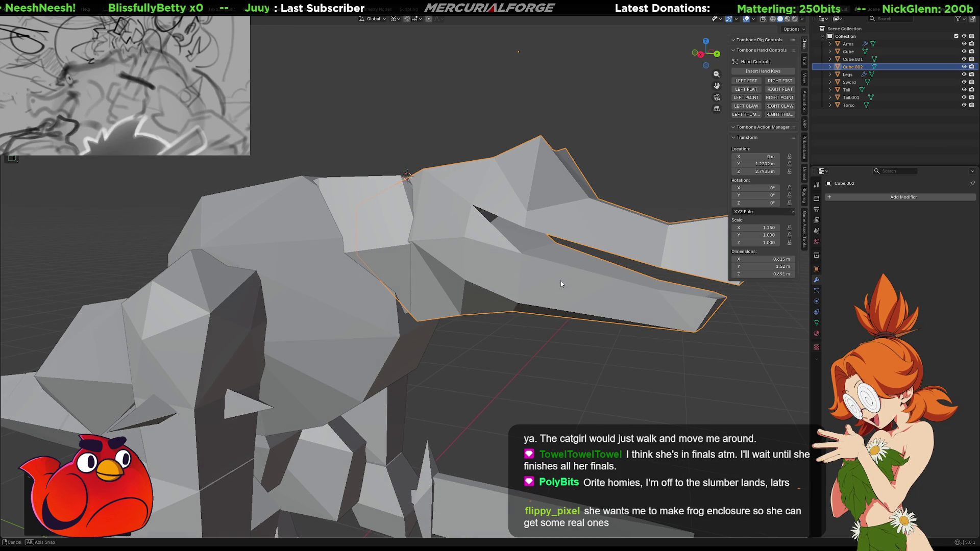
mouse_move(560, 284)
middle_down()
mouse_move(426, 276)
mouse_move(512, 271)
mouse_move(580, 283)
mouse_move(543, 264)
mouse_move(460, 249)
mouse_move(444, 269)
mouse_move(447, 257)
middle_up()
click(459, 249)
- Tilt the neck piece about 7.7° on X and shift it along Y
key(r)
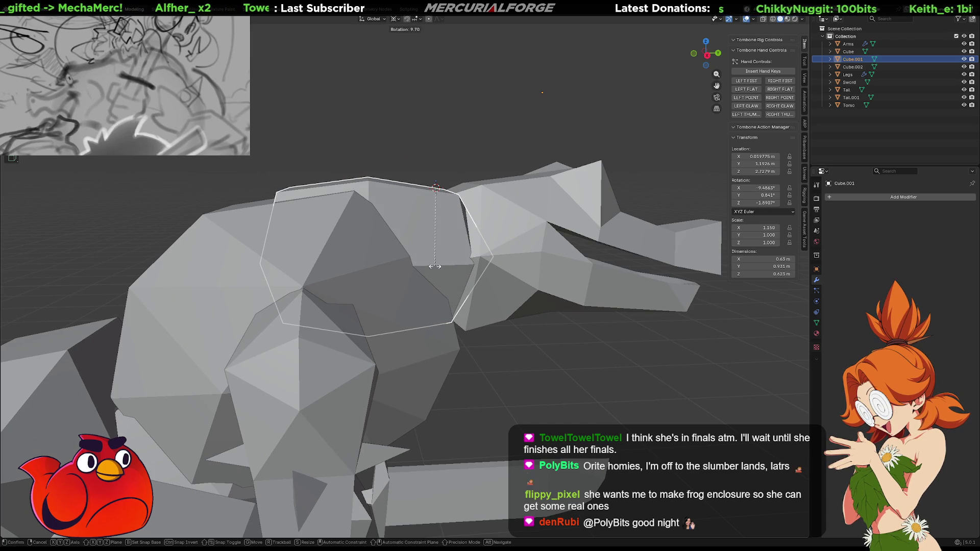
key(x)
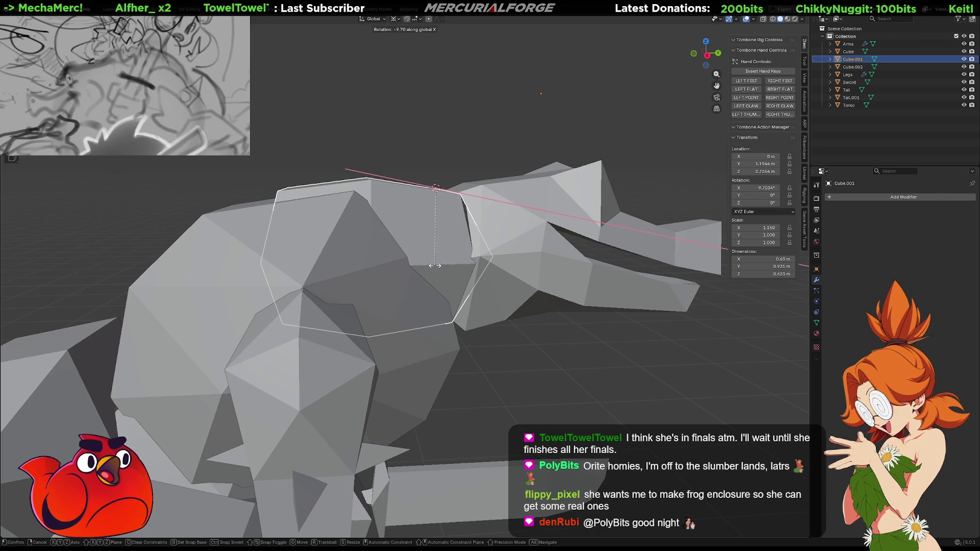
click(438, 267)
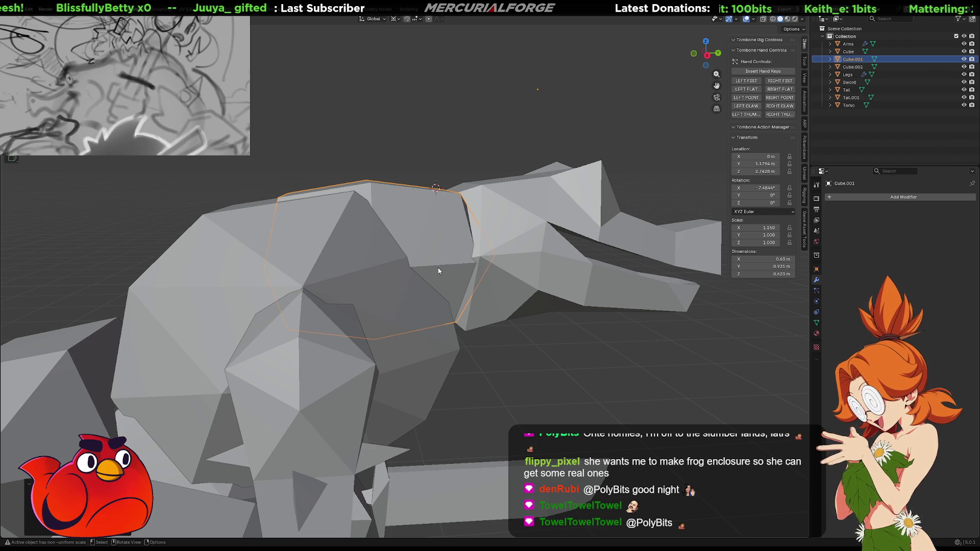
key(g)
key(y)
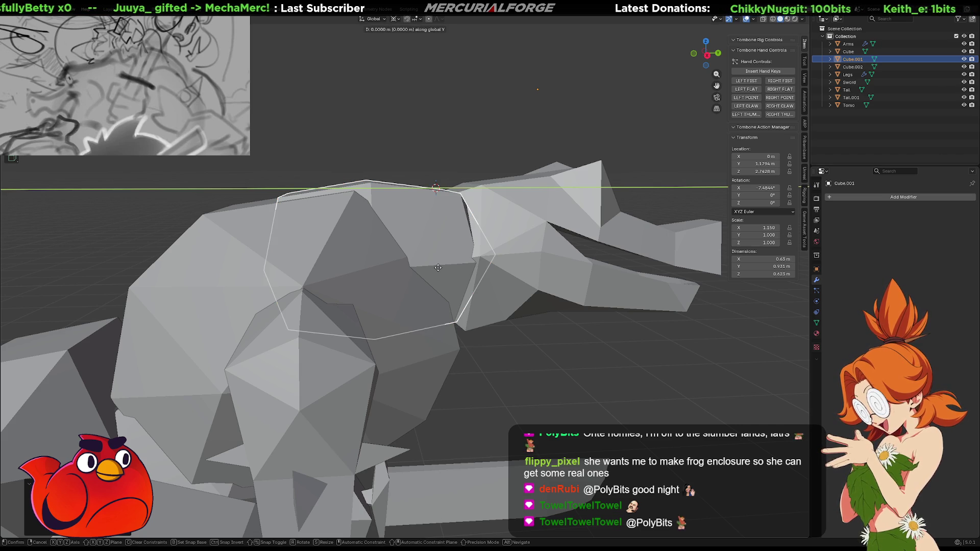
click(461, 265)
- In wireframe shading, enter Edit Mode on the neck and box-select its front faces
mouse_move(461, 265)
middle_down()
mouse_move(505, 331)
mouse_move(508, 357)
mouse_move(579, 356)
mouse_move(565, 351)
middle_up()
mouse_move(486, 223)
middle_down()
mouse_move(465, 206)
mouse_move(479, 253)
middle_up()
key(shift+z)
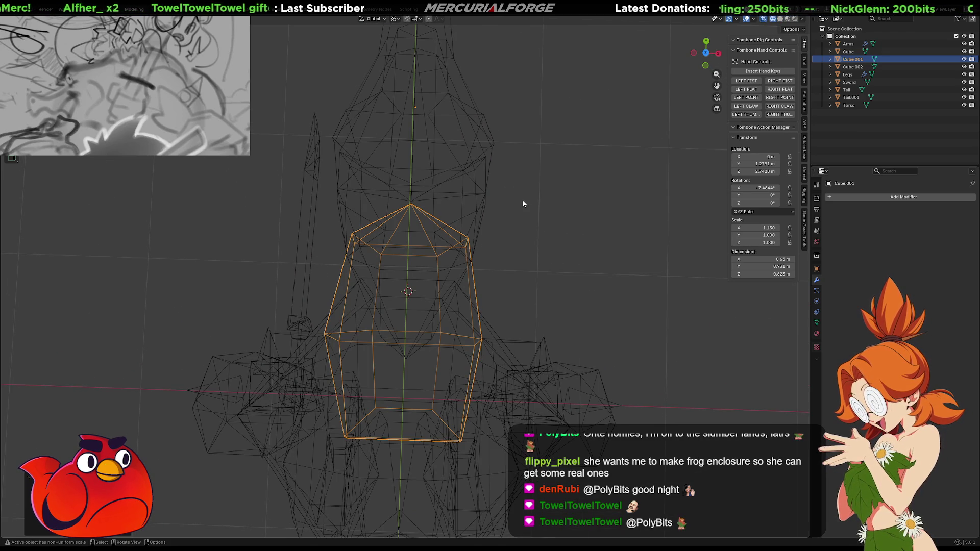
key(Tab)
drag(560, 175, 321, 289)
mouse_move(335, 304)
middle_down()
mouse_move(460, 242)
mouse_move(573, 251)
mouse_move(606, 223)
mouse_move(598, 221)
middle_up()
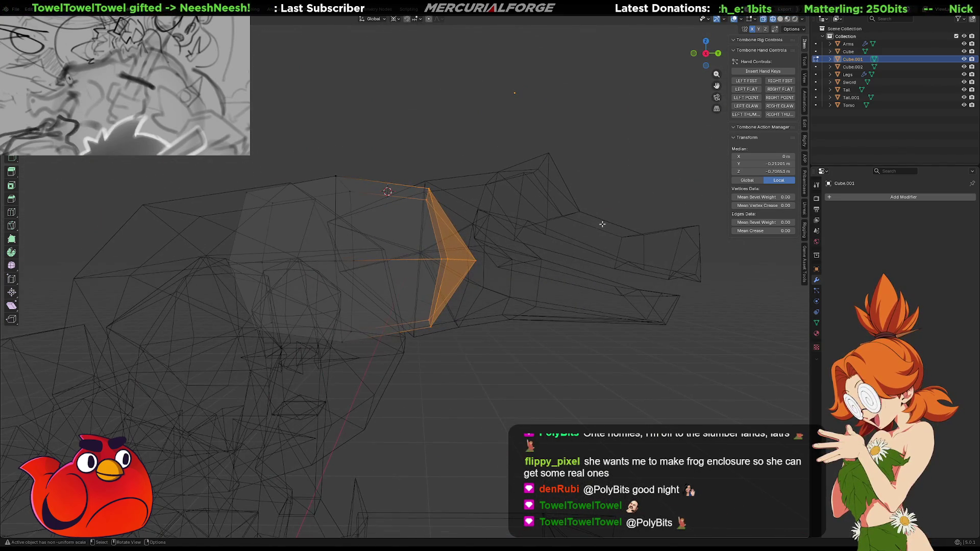
- Set the pivot point to the 3D Cursor and scale the selected front faces down
key(period)
click(655, 251)
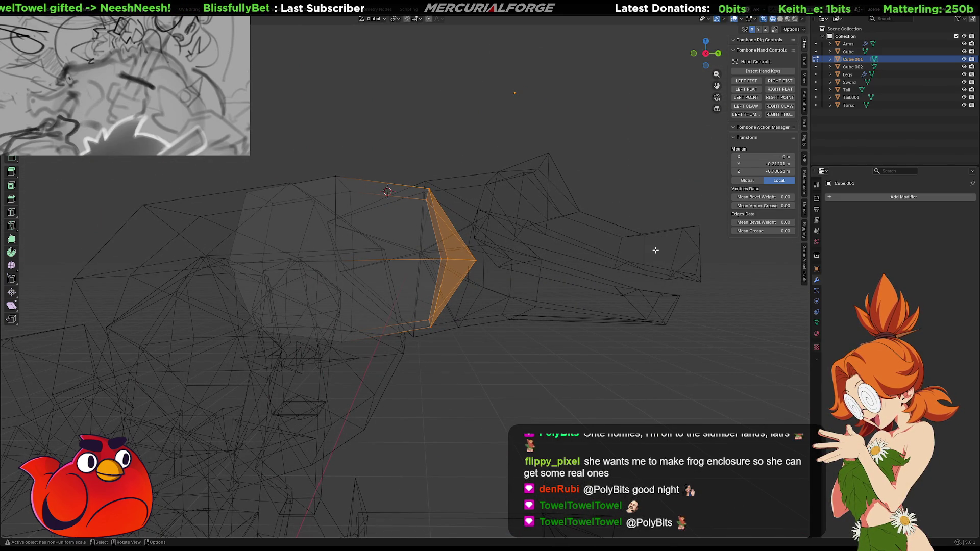
key(s)
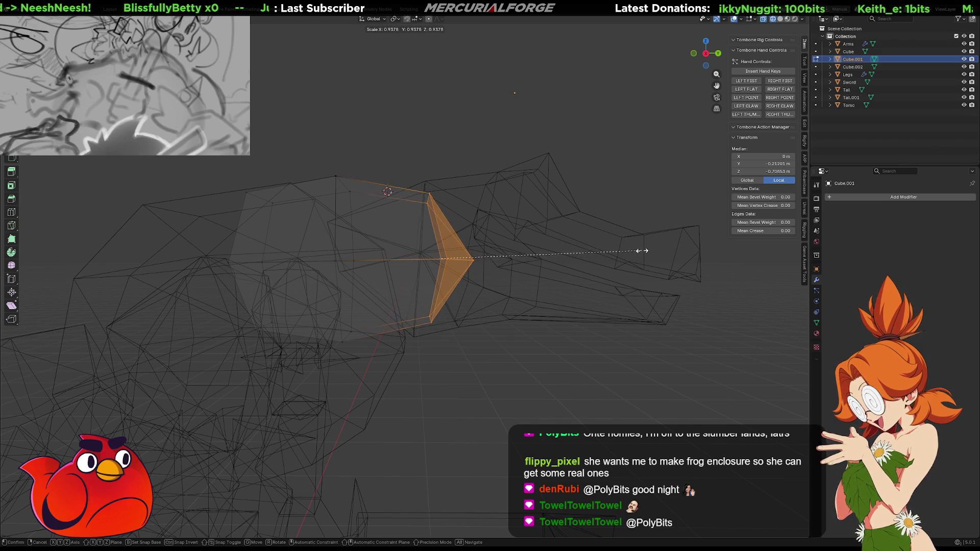
click(623, 253)
mouse_move(513, 250)
middle_down()
mouse_move(510, 339)
mouse_move(513, 260)
middle_up()
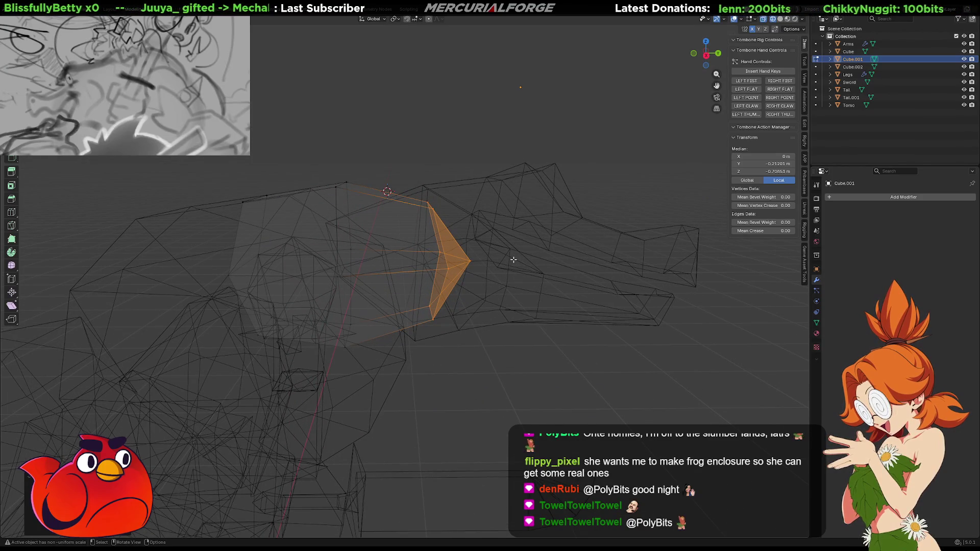
- Pull the neck's front faces about 0.08 m back along Y and return to Object Mode
key(g)
key(y)
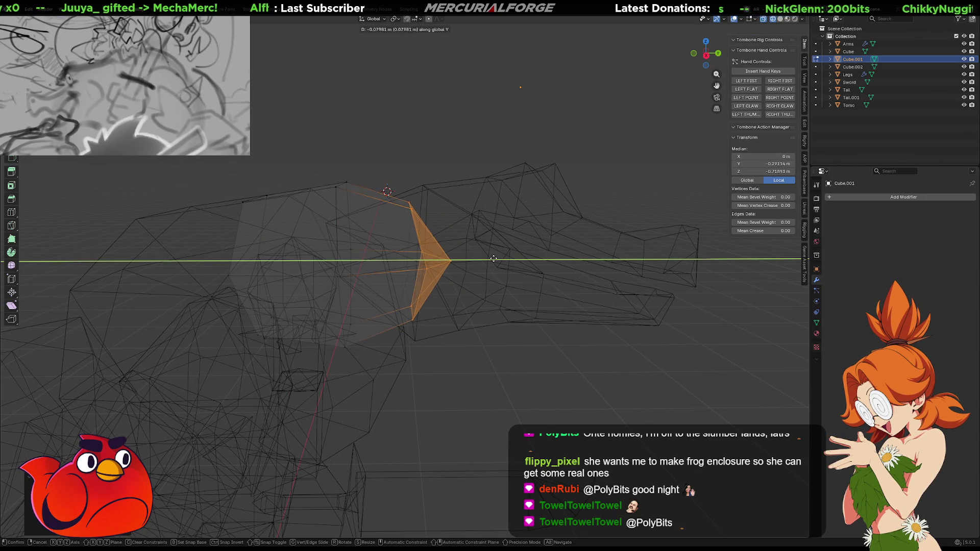
click(494, 259)
mouse_move(494, 263)
middle_down()
mouse_move(479, 276)
mouse_move(564, 244)
middle_up()
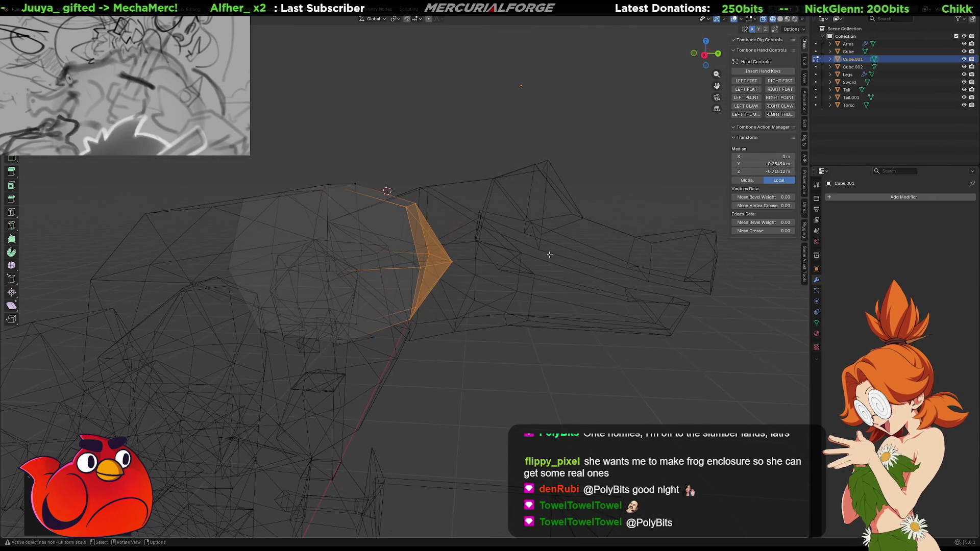
key(Tab)
click(552, 223)
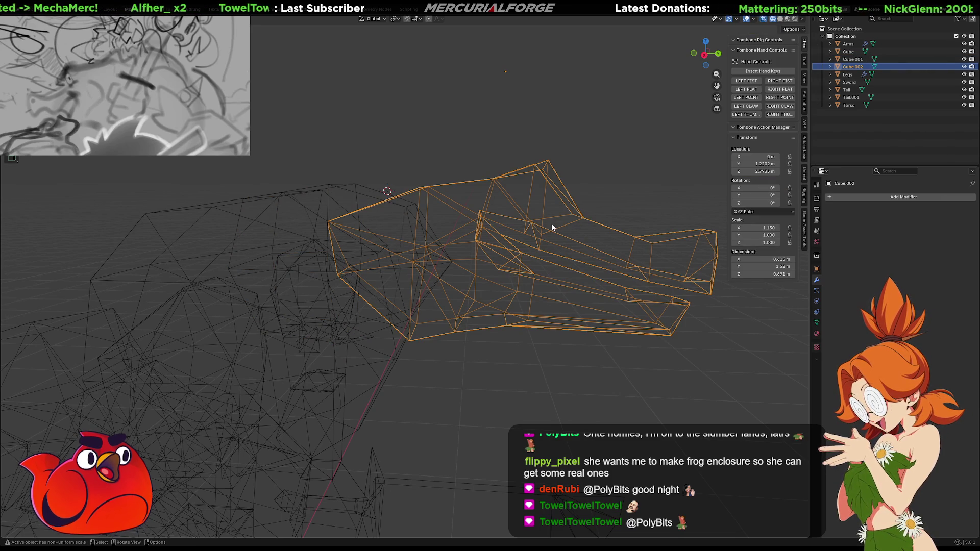
- Switch the viewport from wireframe back to solid shading
middle_drag(544, 234, 528, 240)
right_click(528, 241)
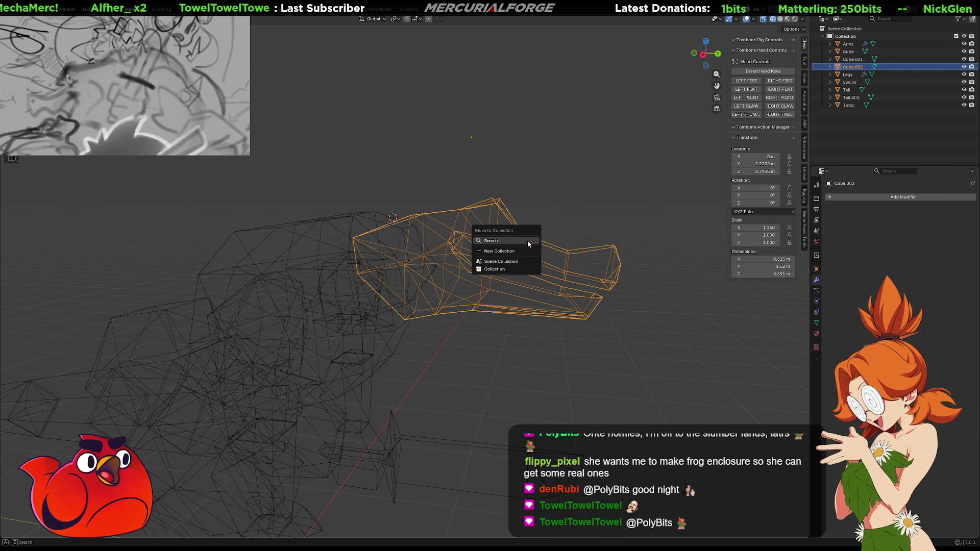
mouse_move(587, 201)
middle_down()
mouse_move(535, 250)
mouse_move(484, 267)
mouse_move(412, 246)
mouse_move(310, 267)
mouse_move(327, 263)
middle_up()
right_click(577, 207)
key(shift+z)
- Unhide the neck piece Cube.001 in the outliner, then trial a Z rotation on the head and cancel it
click(852, 59)
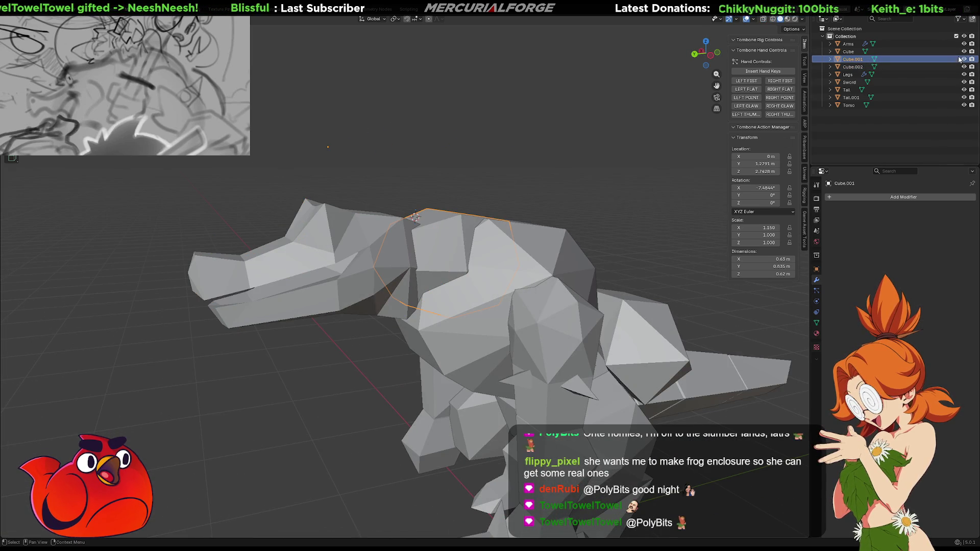
mouse_move(509, 199)
middle_down()
mouse_move(508, 277)
mouse_move(505, 223)
mouse_move(516, 195)
middle_up()
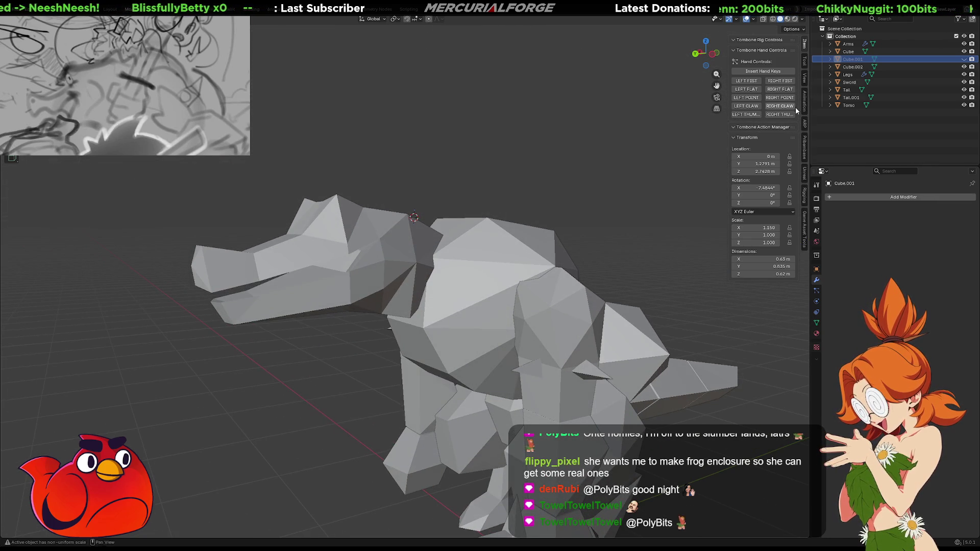
click(965, 59)
click(402, 254)
key(r)
key(z)
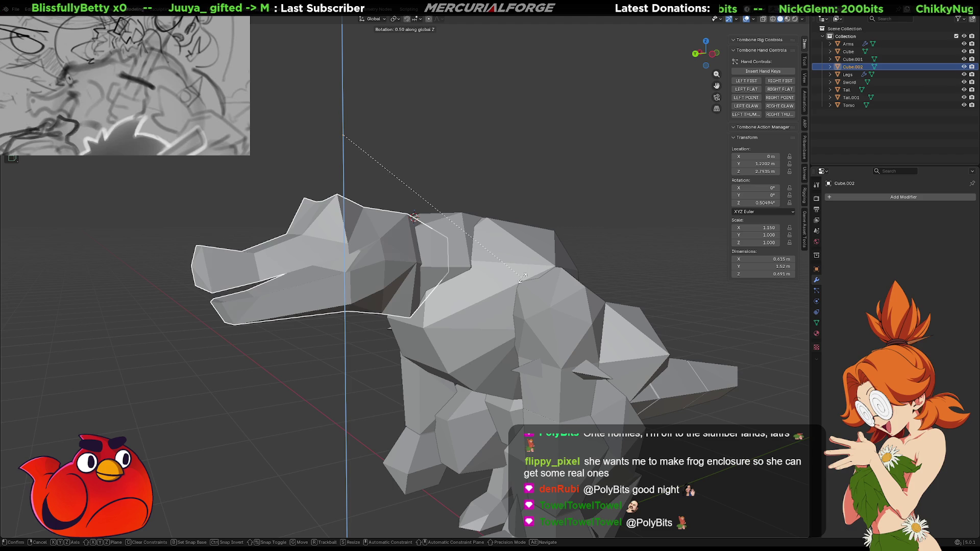
key(Escape)
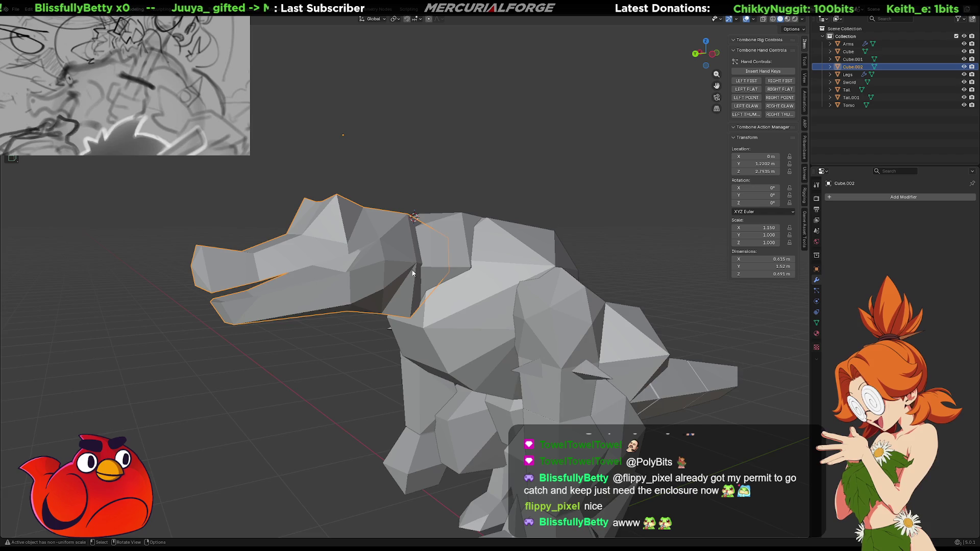
- Zoom in on the head, turn it about 1.7° on Z, then undo the turn
scroll(416, 260, up, 3)
mouse_move(421, 263)
middle_down()
mouse_move(450, 230)
mouse_move(461, 276)
mouse_move(429, 234)
middle_up()
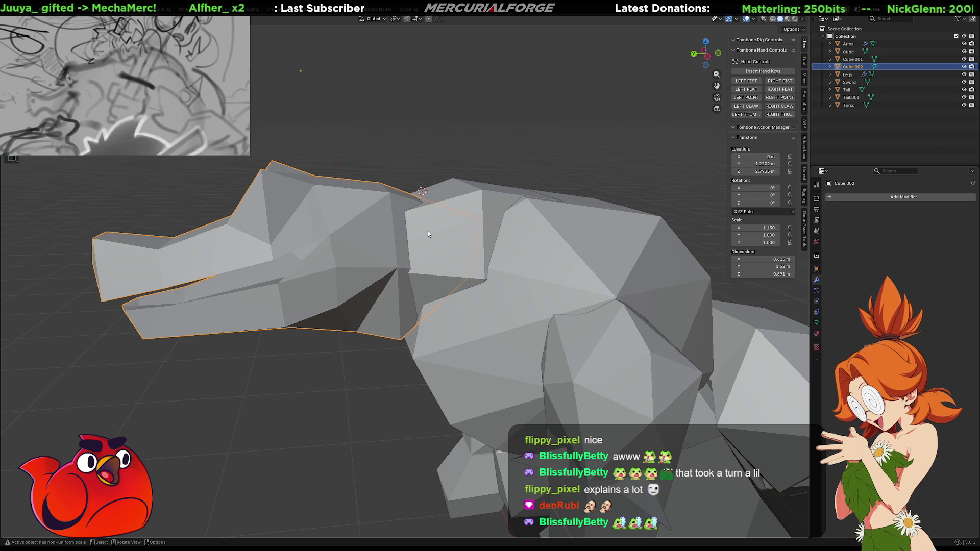
key(r)
key(z)
click(409, 236)
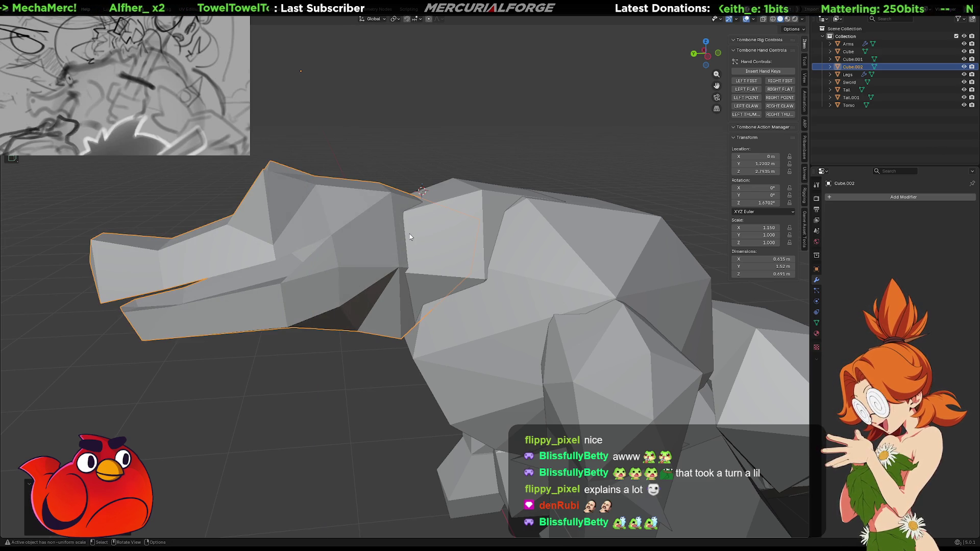
middle_drag(409, 234, 417, 272)
key(ctrl+z)
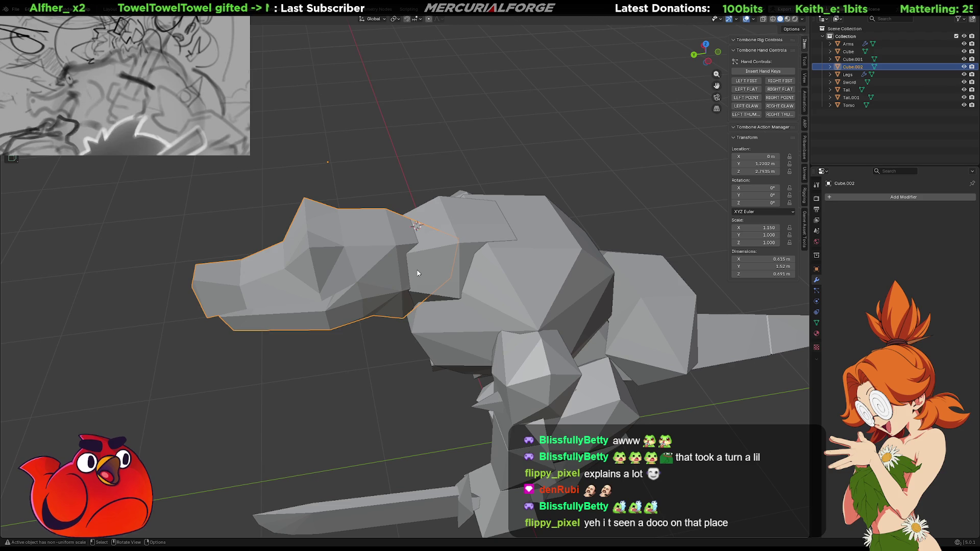
- Set the pivot point to the 3D Cursor and test a Z rotation on the head, cancelling it
key(period)
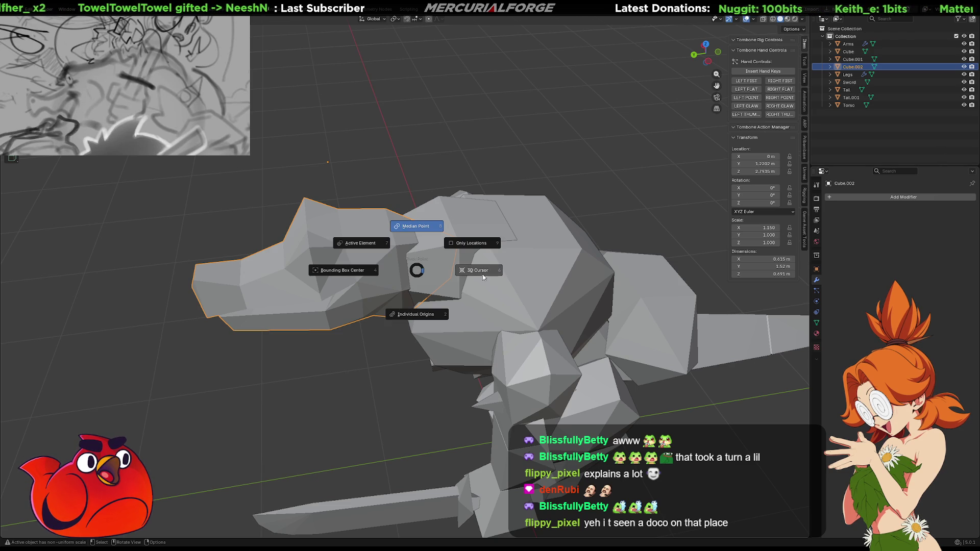
click(490, 279)
key(r)
key(z)
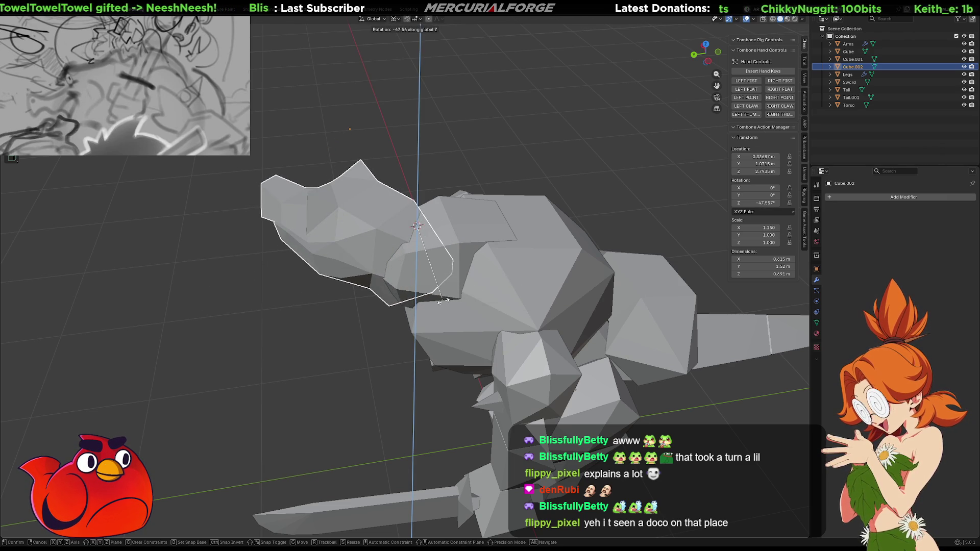
key(Escape)
- Place the 3D cursor at the head-neck joint, swing the head sideways on Z, then undo it
middle_drag(442, 301, 401, 270)
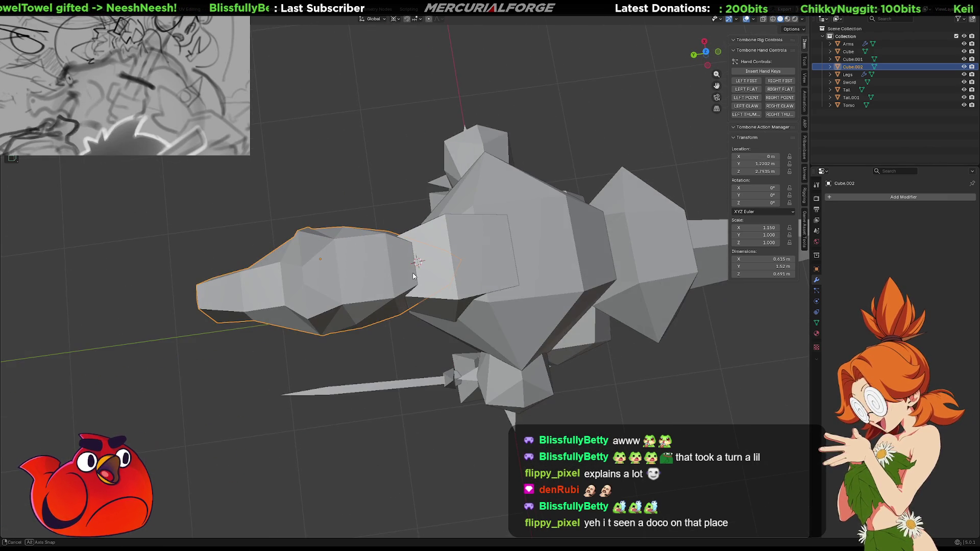
shift+right_click(389, 263)
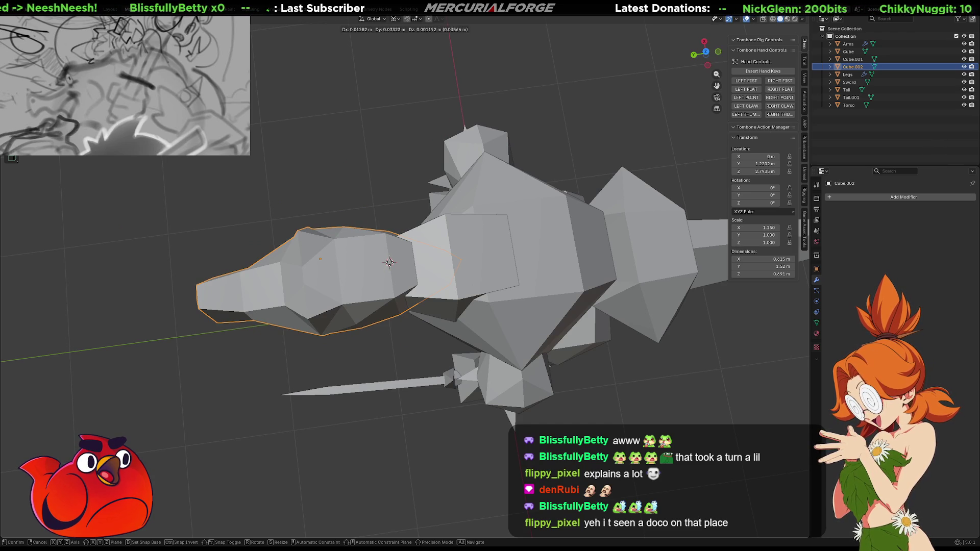
middle_drag(410, 278, 424, 316)
key(r)
key(z)
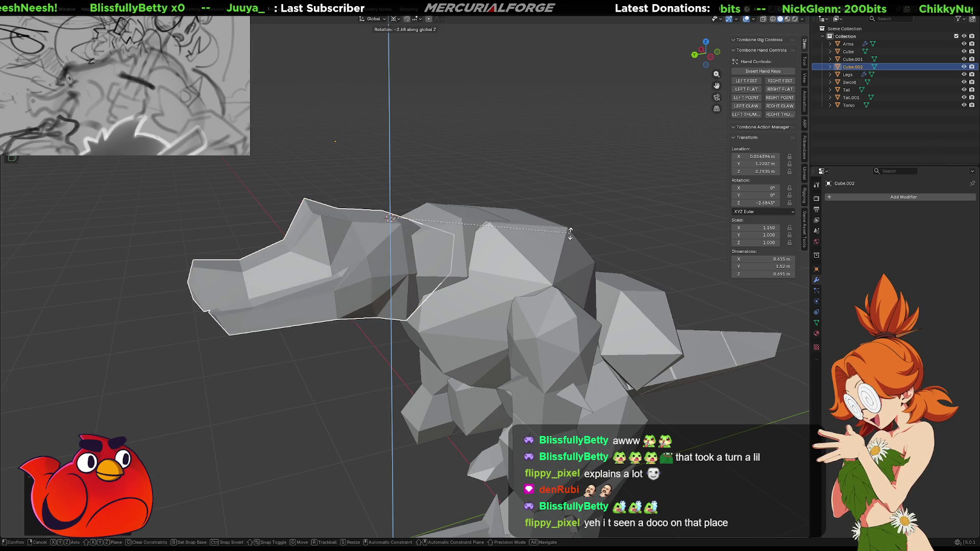
click(437, 259)
mouse_move(438, 258)
middle_down()
mouse_move(420, 282)
mouse_move(562, 275)
mouse_move(479, 304)
mouse_move(390, 305)
mouse_move(385, 280)
middle_up()
key(ctrl+z)
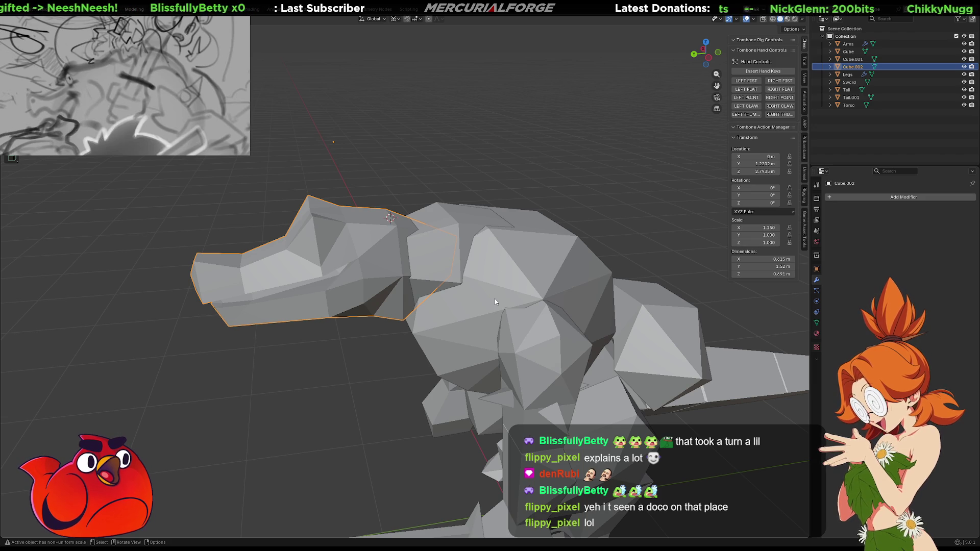
- Orbit to a close side view of the snout Cube.002 and enter Edit Mode on it
mouse_move(468, 252)
middle_down()
mouse_move(458, 328)
mouse_move(455, 240)
mouse_move(457, 265)
mouse_move(573, 305)
mouse_move(617, 283)
mouse_move(485, 270)
middle_up()
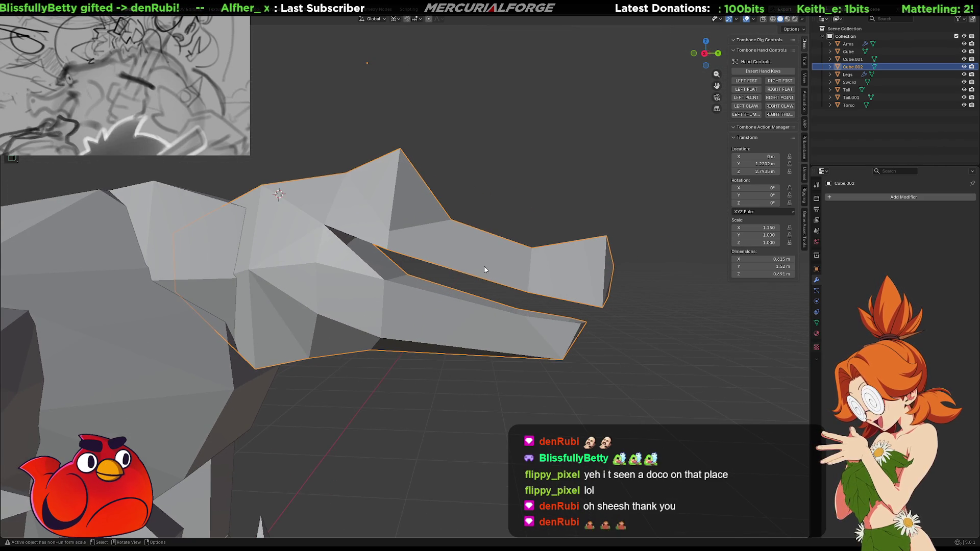
key(Tab)
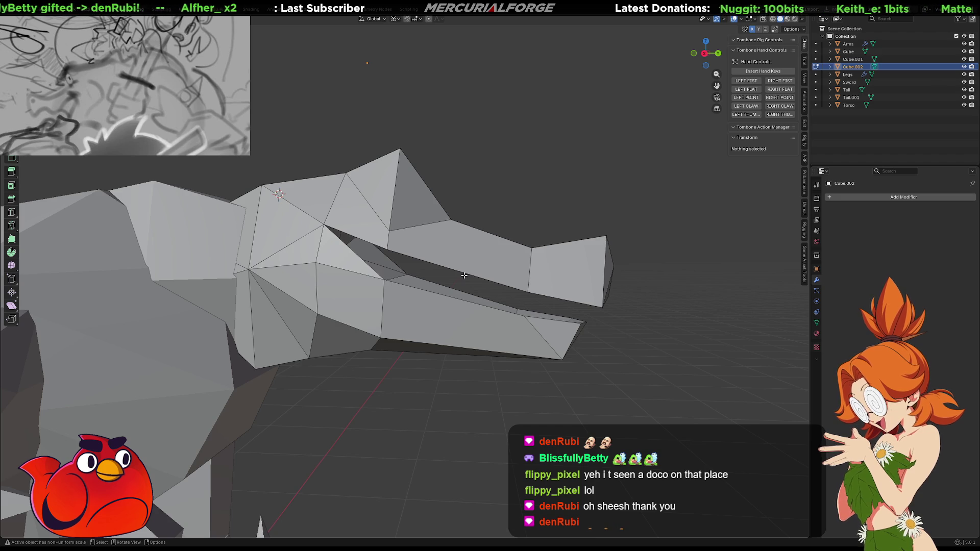
- Select edge loops and several vertices around the snout and jaw of the head
alt+click(468, 274)
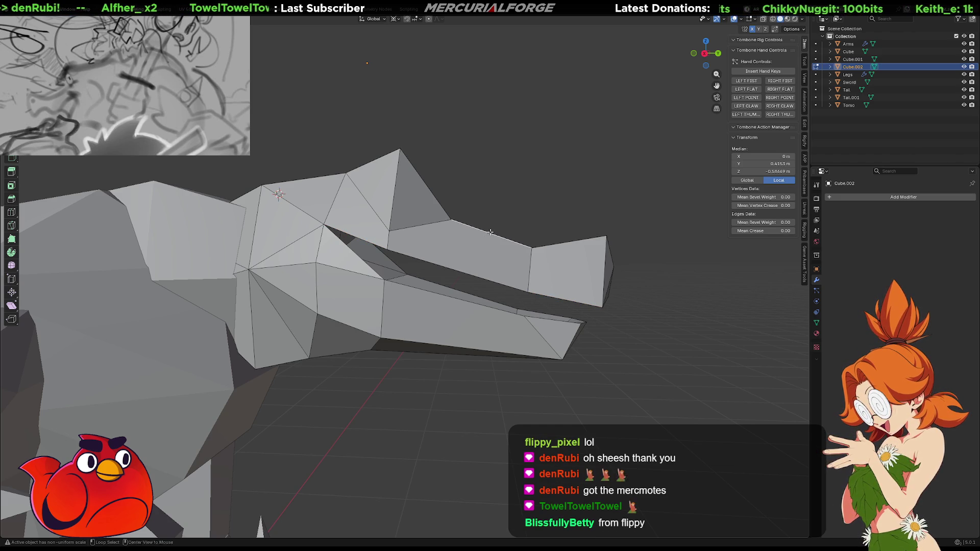
middle_drag(490, 232, 484, 249)
alt+click(484, 249)
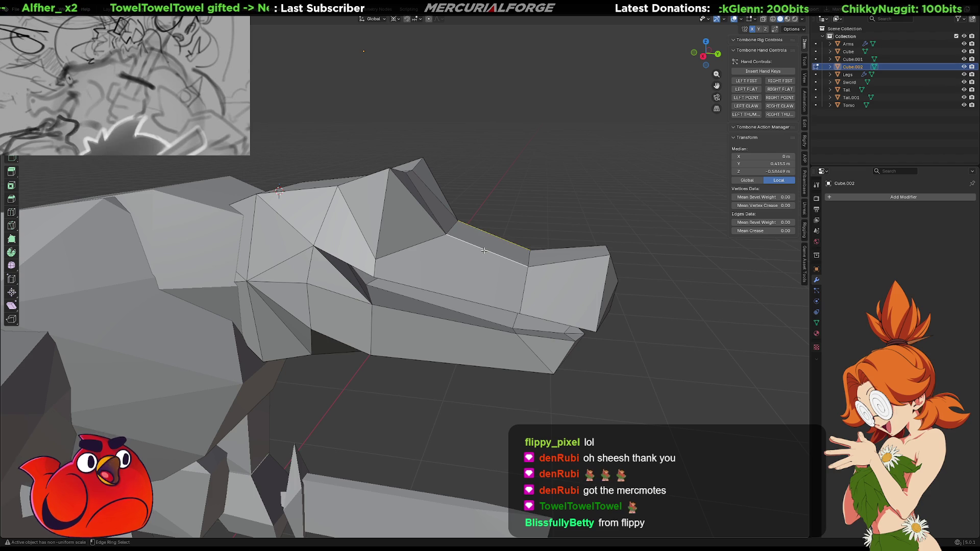
ctrl+alt+click(452, 293)
mouse_move(453, 293)
middle_down()
mouse_move(488, 284)
mouse_move(410, 322)
mouse_move(335, 325)
middle_up()
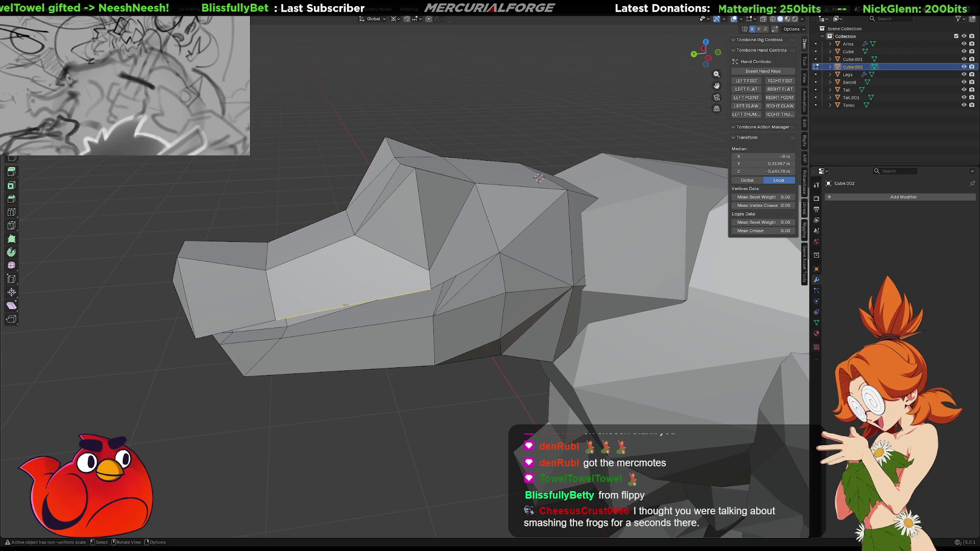
click(356, 238)
shift+click(431, 289)
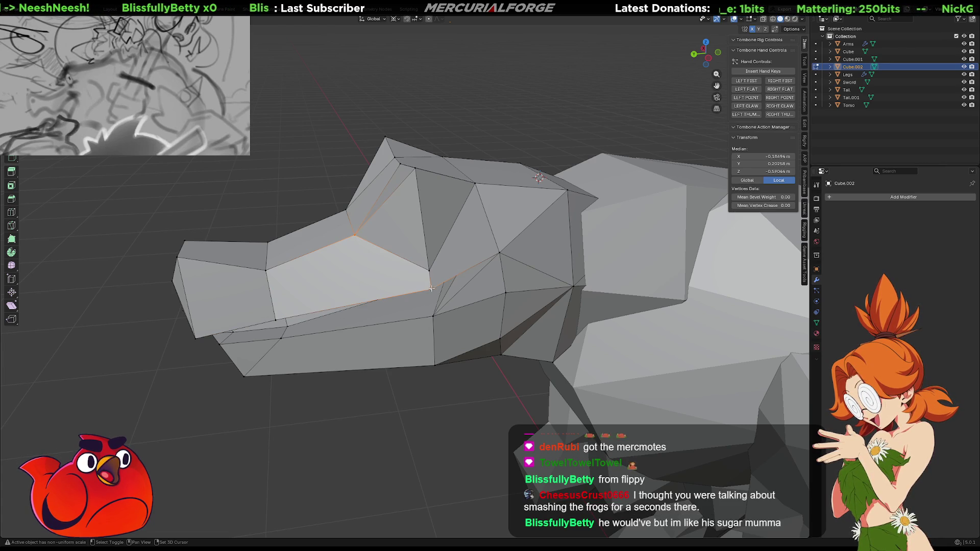
middle_drag(412, 283, 395, 239)
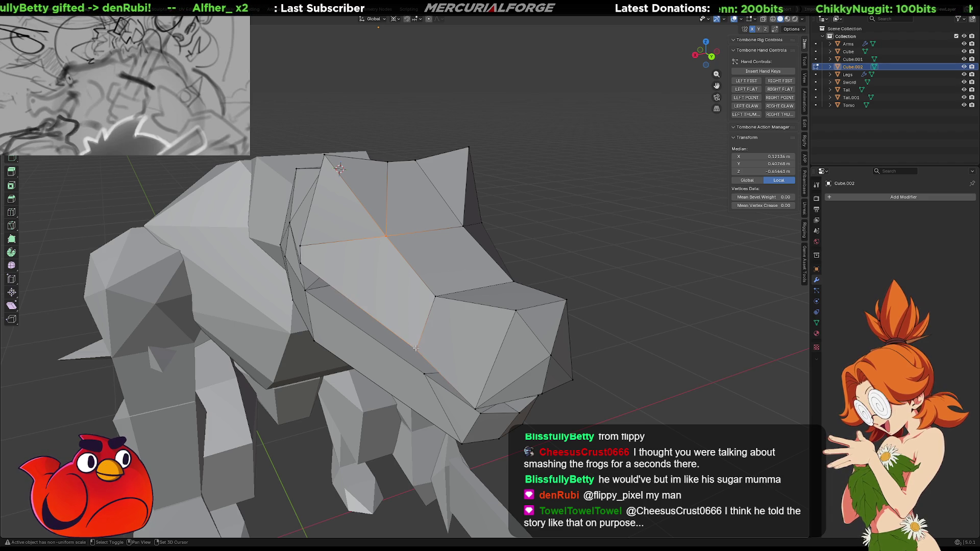
shift+click(434, 343)
middle_drag(434, 343, 409, 261)
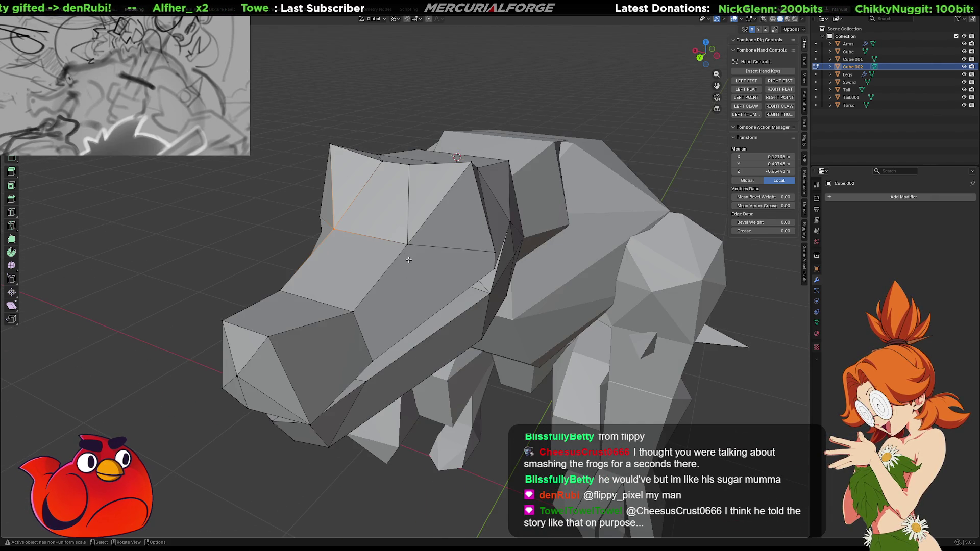
shift+click(374, 360)
mouse_move(374, 359)
middle_down()
mouse_move(483, 279)
mouse_move(364, 267)
middle_up()
ctrl+click(351, 263)
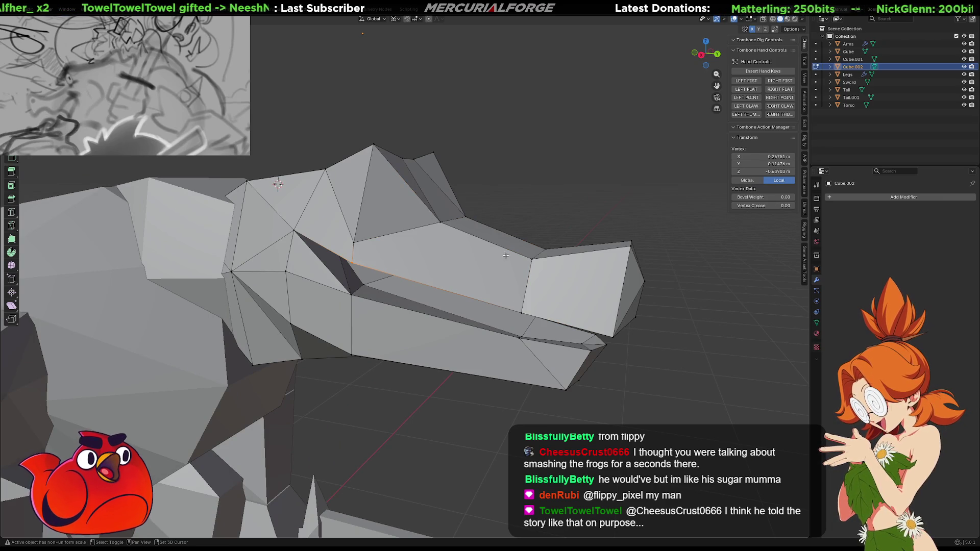
shift+click(532, 256)
mouse_move(533, 257)
middle_down()
mouse_move(430, 277)
mouse_move(375, 267)
middle_up()
- Pick two opposite vertices across the snout top and join them with a new edge (J)
key(Escape)
shift+click(385, 228)
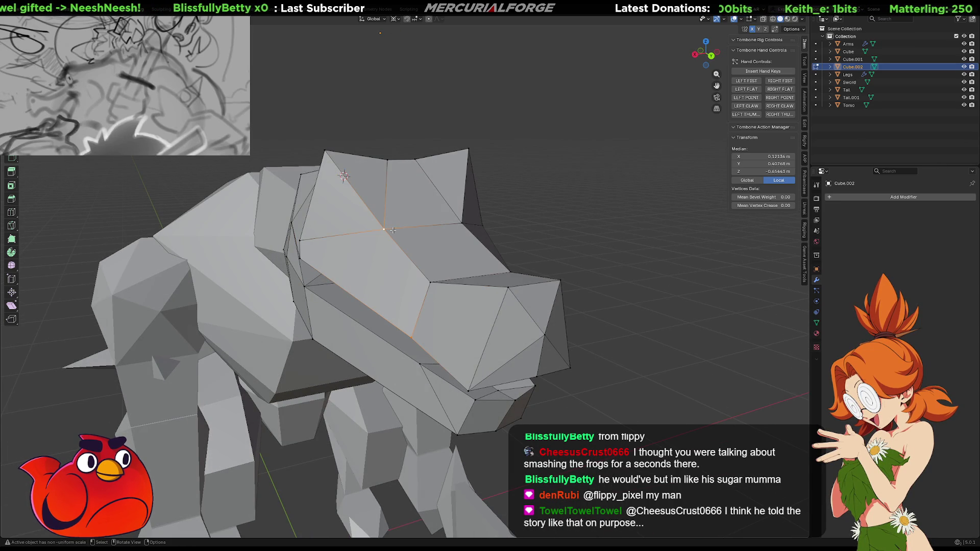
middle_drag(393, 231, 397, 243)
click(397, 245)
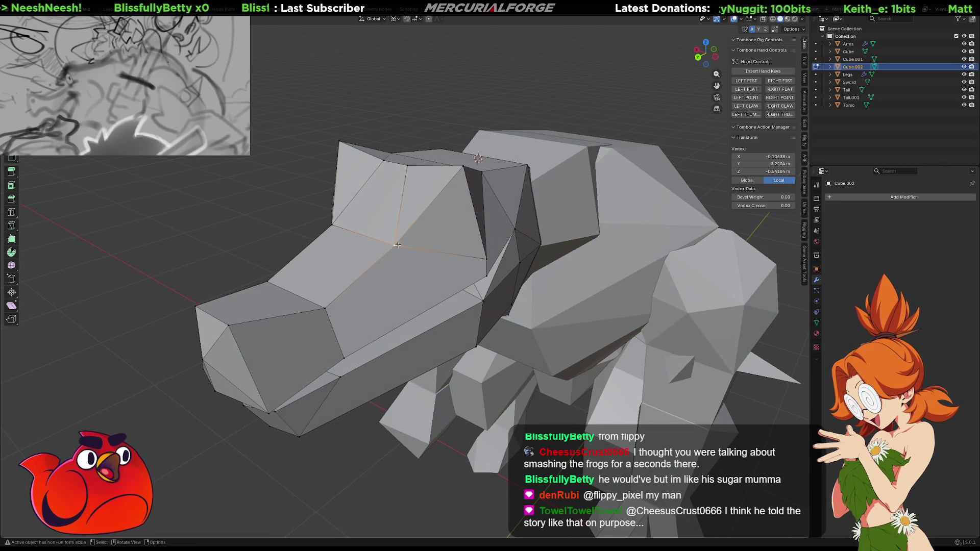
shift+click(347, 353)
middle_drag(347, 353, 368, 337)
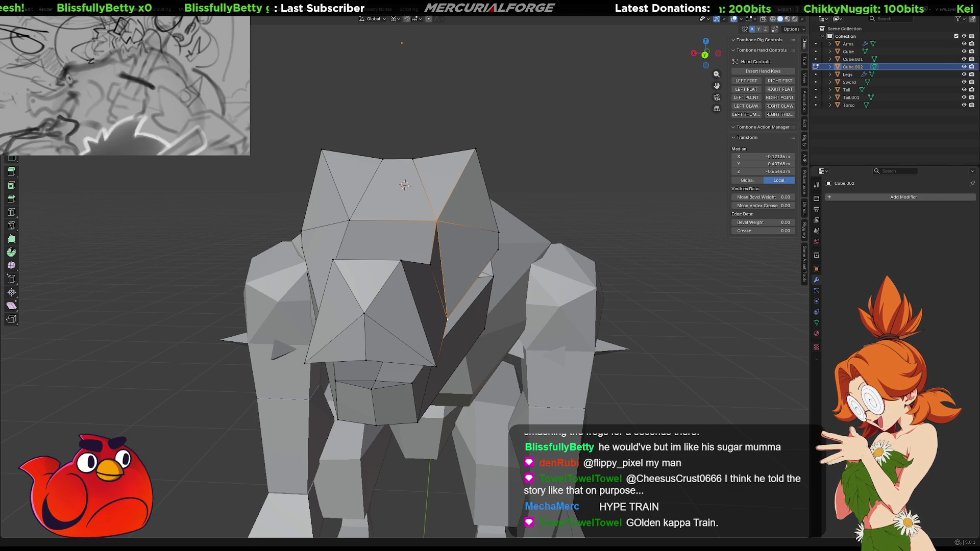
mouse_move(485, 316)
middle_down()
mouse_move(589, 320)
mouse_move(583, 345)
mouse_move(609, 306)
middle_up()
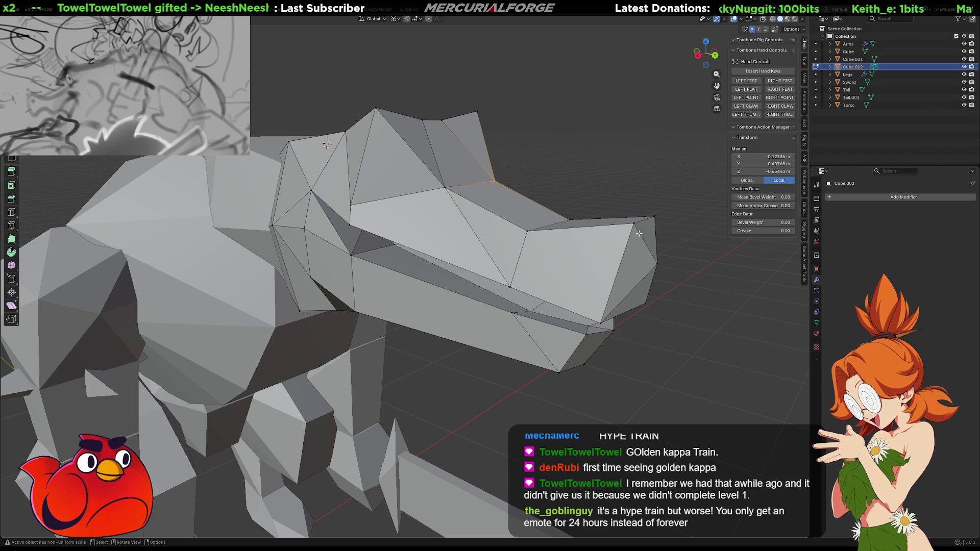
mouse_move(590, 249)
middle_down()
mouse_move(478, 284)
mouse_move(444, 263)
middle_up()
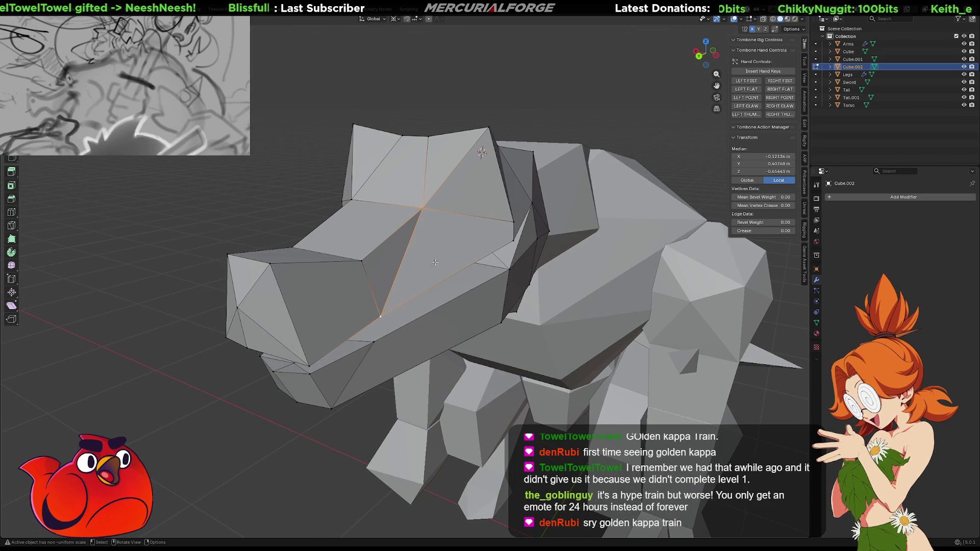
shift+middle_drag(362, 263, 423, 255)
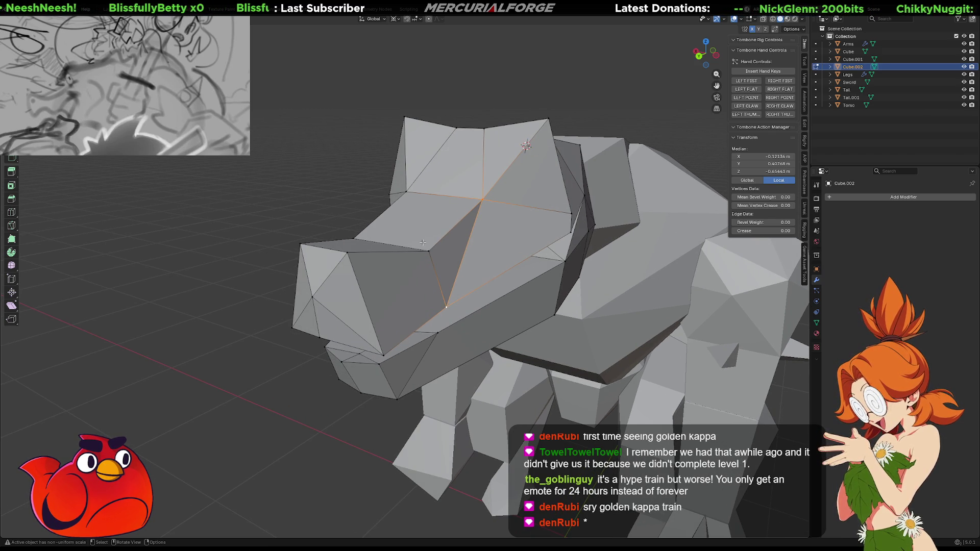
mouse_move(422, 242)
middle_down()
mouse_move(391, 245)
mouse_move(439, 240)
mouse_move(398, 255)
middle_up()
scroll(351, 276, up, 2)
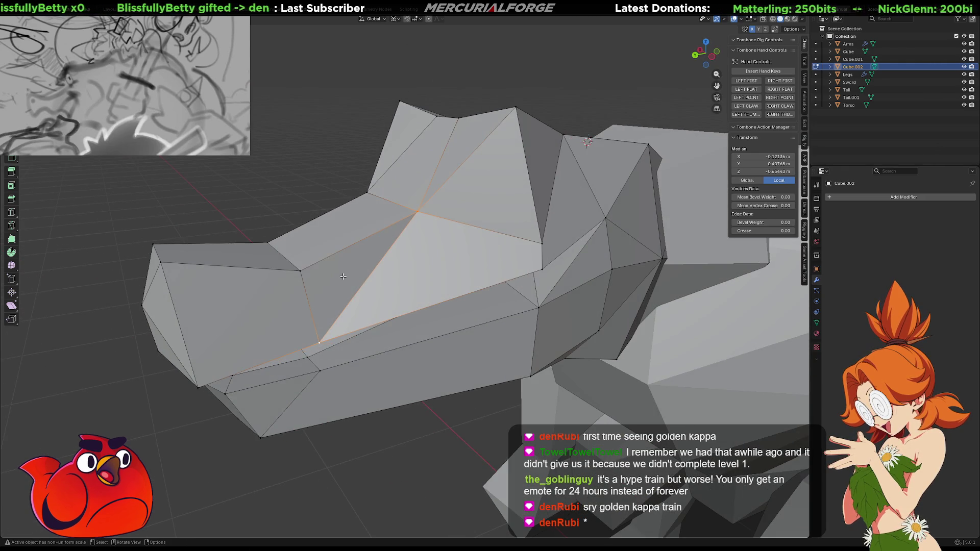
shift+click(298, 270)
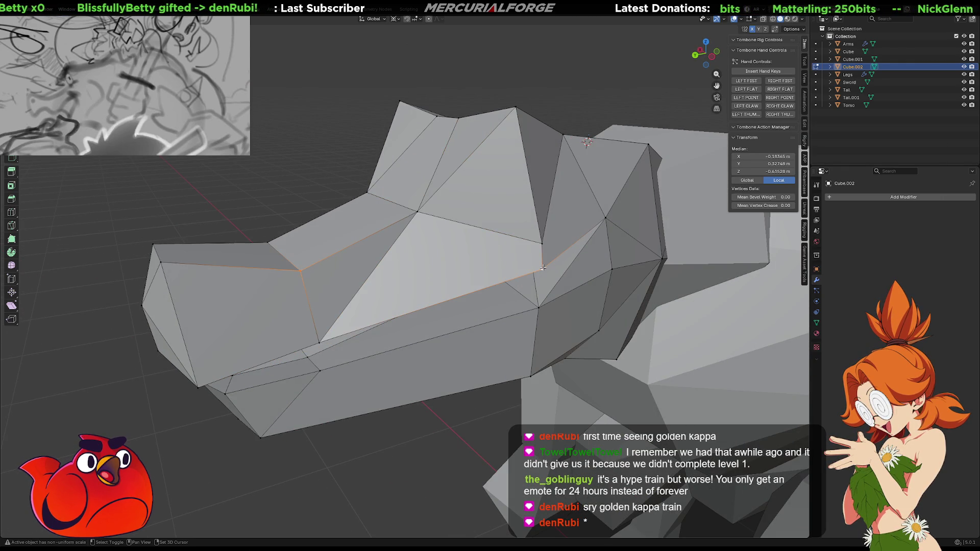
key(j)
- Select an edge on the snout and bring up the edge operations menu
mouse_move(392, 263)
middle_down()
mouse_move(517, 301)
mouse_move(383, 294)
mouse_move(346, 316)
mouse_move(362, 298)
mouse_move(431, 290)
middle_up()
scroll(514, 306, up, 1)
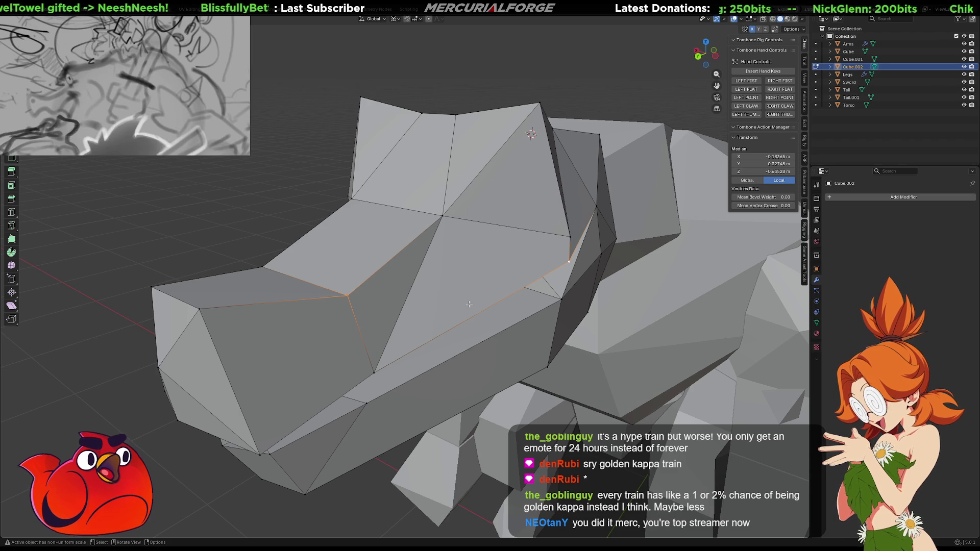
mouse_move(432, 296)
middle_down()
mouse_move(631, 275)
mouse_move(529, 239)
mouse_move(516, 253)
middle_up()
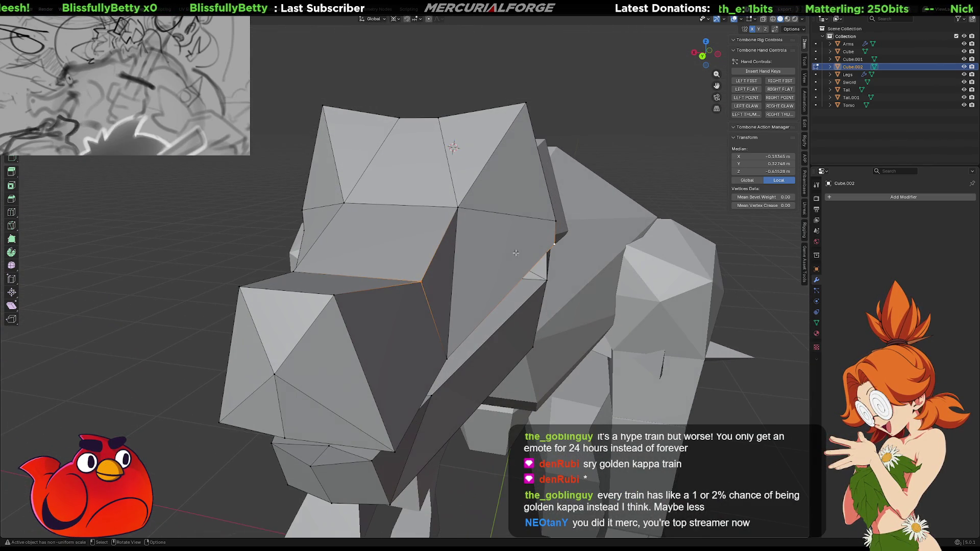
click(449, 281)
right_click(449, 282)
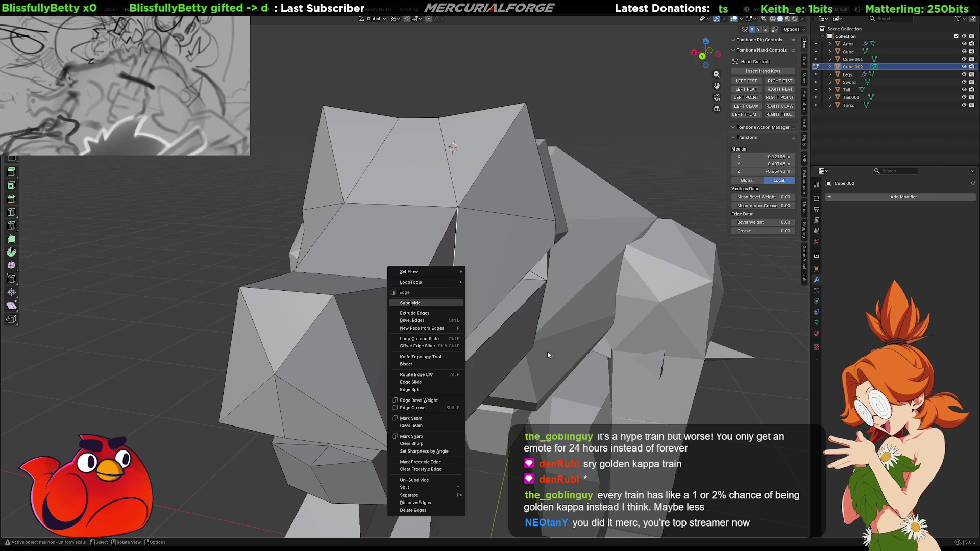
- Subdivide the upper snout's edge loop to add a new loop near the tip
middle_drag(504, 326, 511, 235)
middle_drag(709, 441, 735, 442)
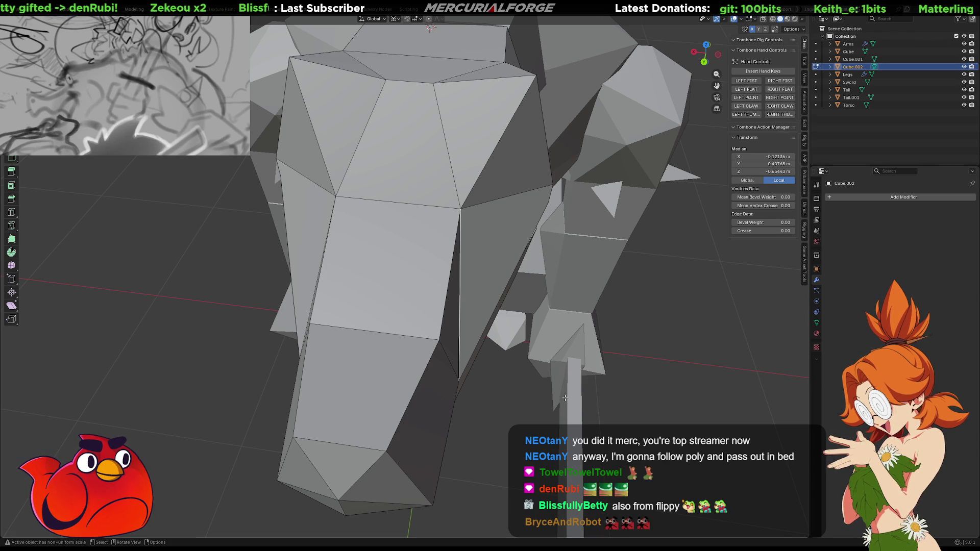
mouse_move(545, 392)
middle_down()
mouse_move(540, 414)
mouse_move(571, 274)
middle_up()
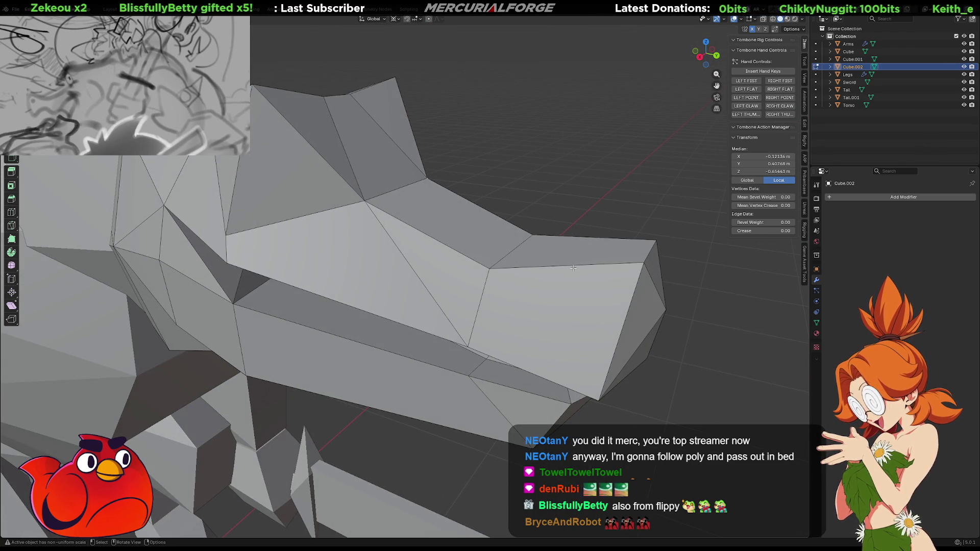
alt+click(571, 268)
right_click(571, 268)
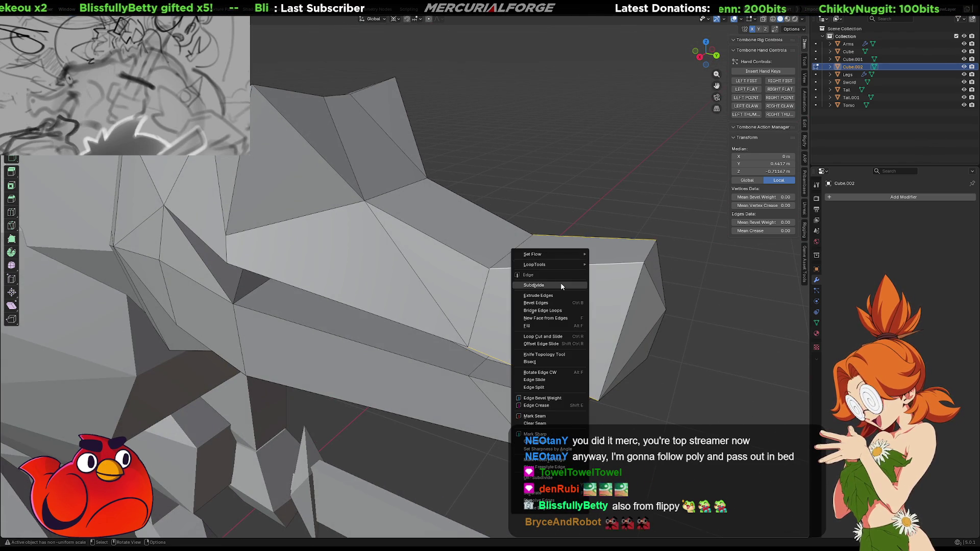
click(560, 286)
- Scale the new snout loop slightly larger
key(s)
click(762, 330)
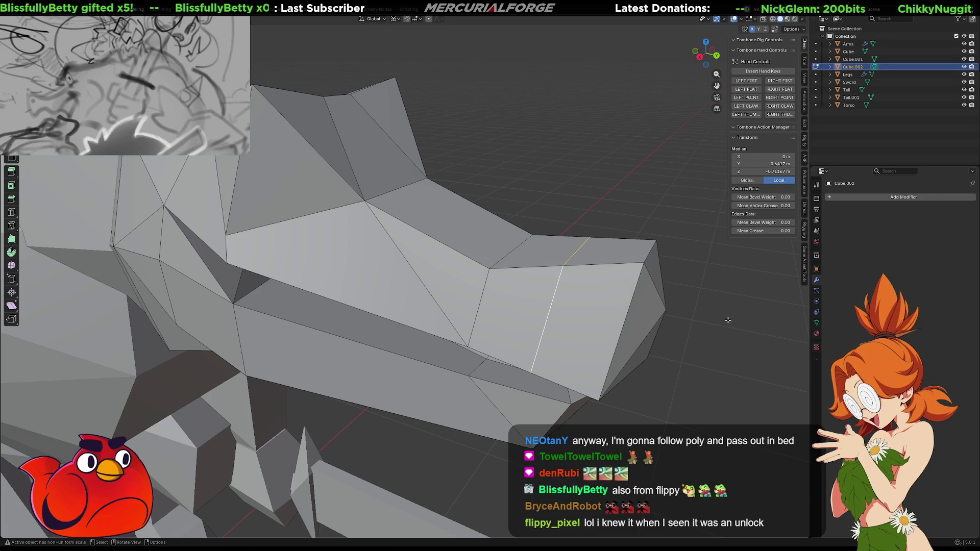
key(m)
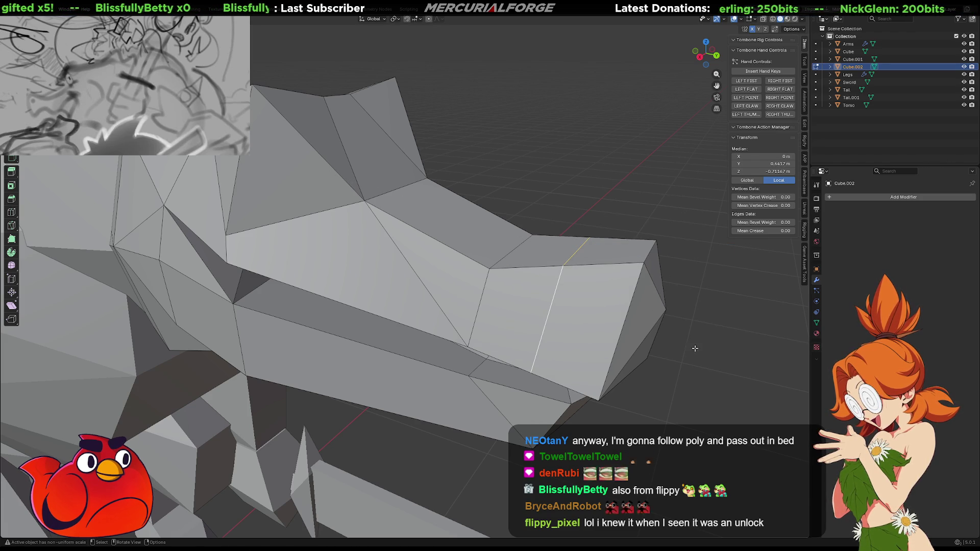
key(s)
click(715, 350)
mouse_move(715, 349)
middle_down()
mouse_move(605, 322)
mouse_move(615, 317)
middle_up()
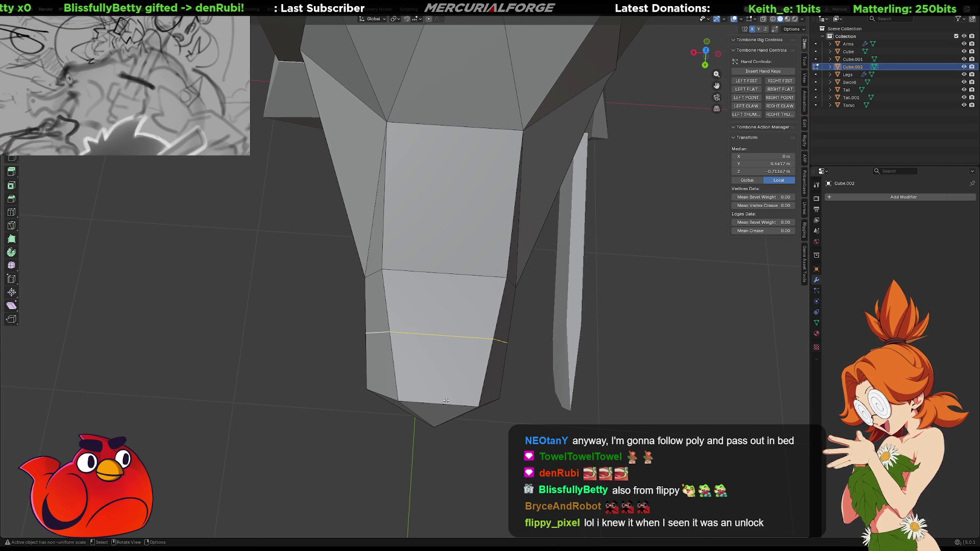
- Enlarge the snout tip and raise its front face straight up along Z
middle_drag(442, 402, 488, 359)
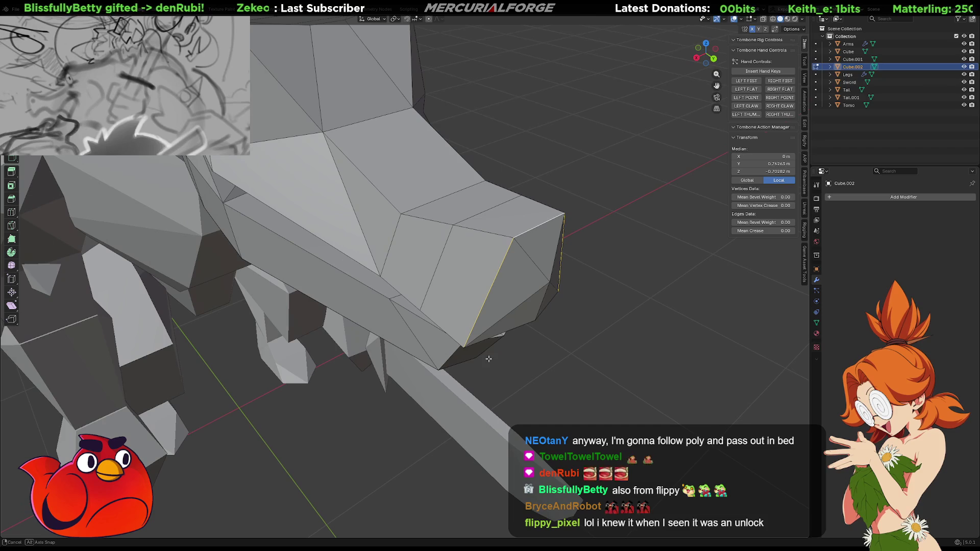
key(s)
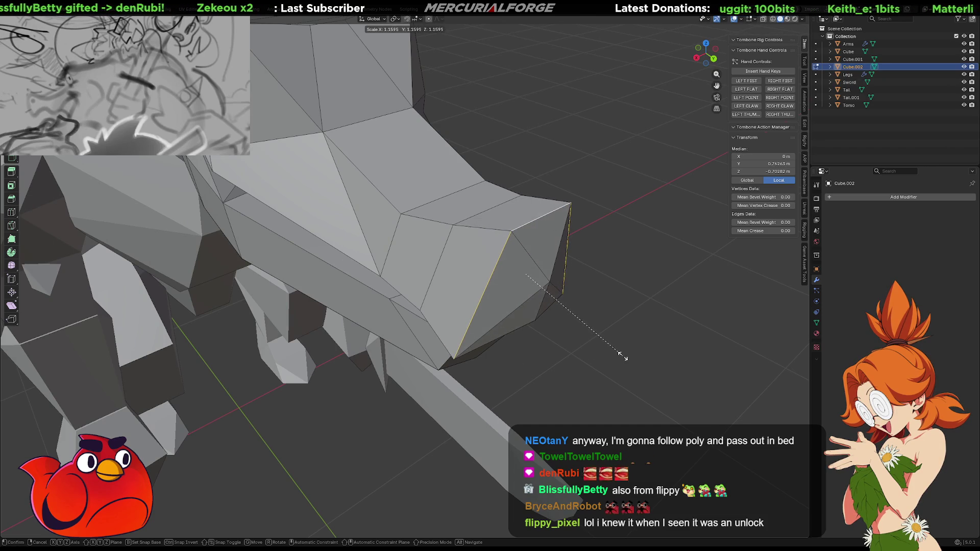
click(623, 356)
mouse_move(609, 328)
middle_down()
mouse_move(528, 295)
mouse_move(570, 284)
mouse_move(510, 242)
middle_up()
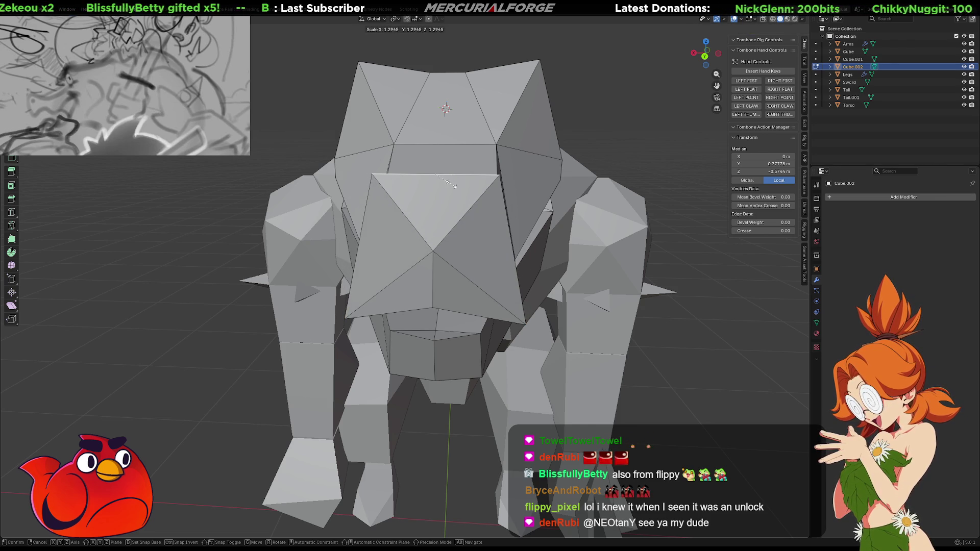
click(451, 184)
key(g)
key(z)
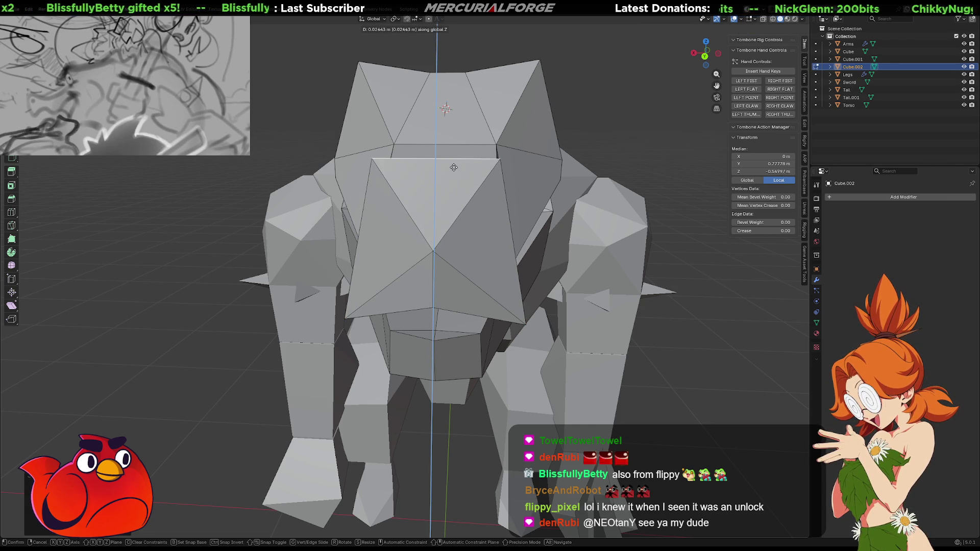
click(454, 166)
- Shrink the front edges to 0.7209 and widen the snout's top front edge
middle_drag(490, 296, 476, 281)
shift+click(428, 281)
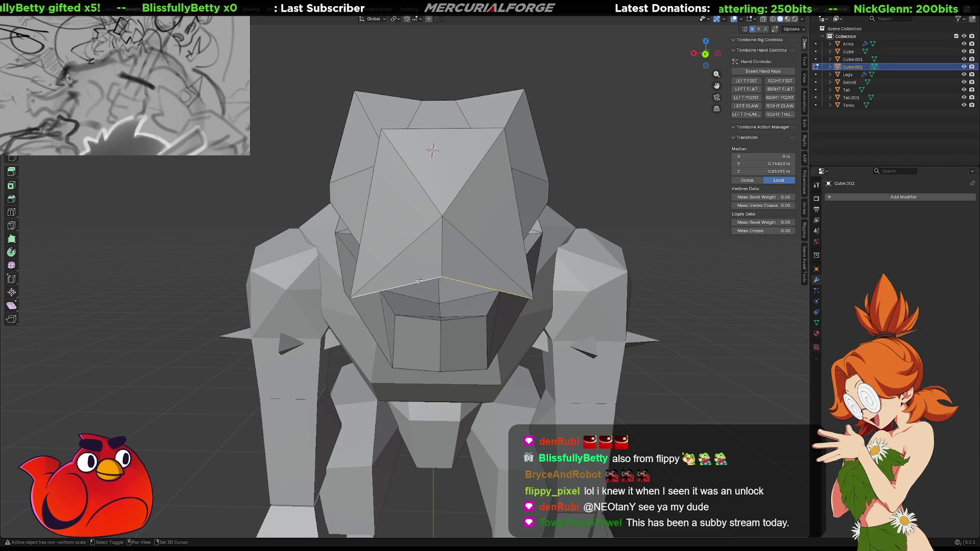
key(s)
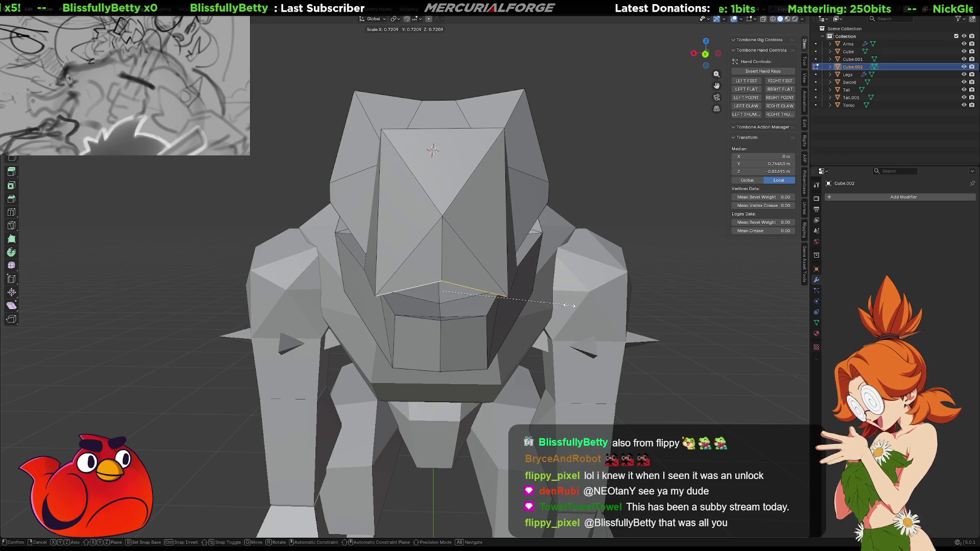
click(572, 305)
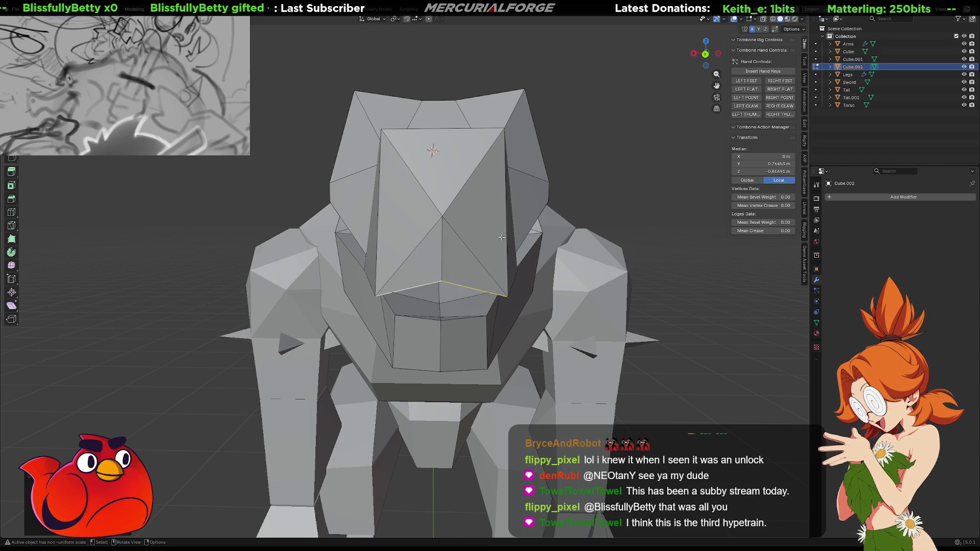
click(462, 126)
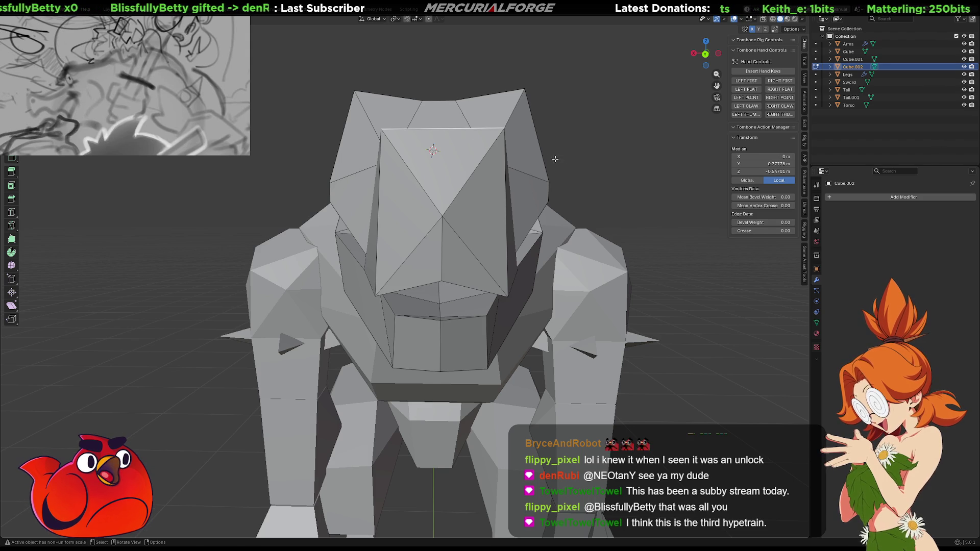
key(s)
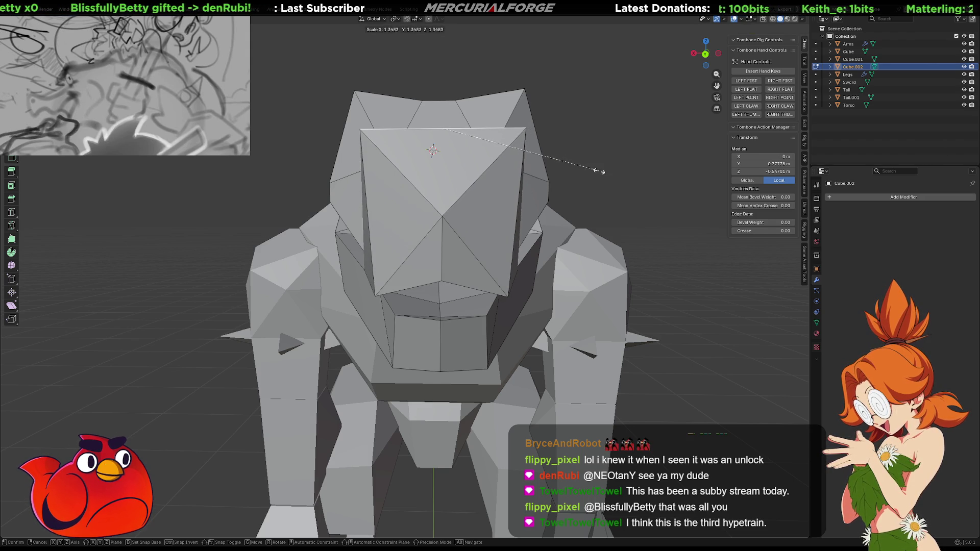
click(596, 167)
- Scale the selected head part up by about 1.33, then clear the selection
mouse_move(596, 167)
middle_down()
mouse_move(463, 200)
mouse_move(546, 197)
mouse_move(524, 202)
mouse_move(366, 218)
mouse_move(429, 246)
mouse_move(548, 252)
mouse_move(440, 238)
mouse_move(508, 248)
middle_up()
scroll(524, 202, down, 5)
key(s)
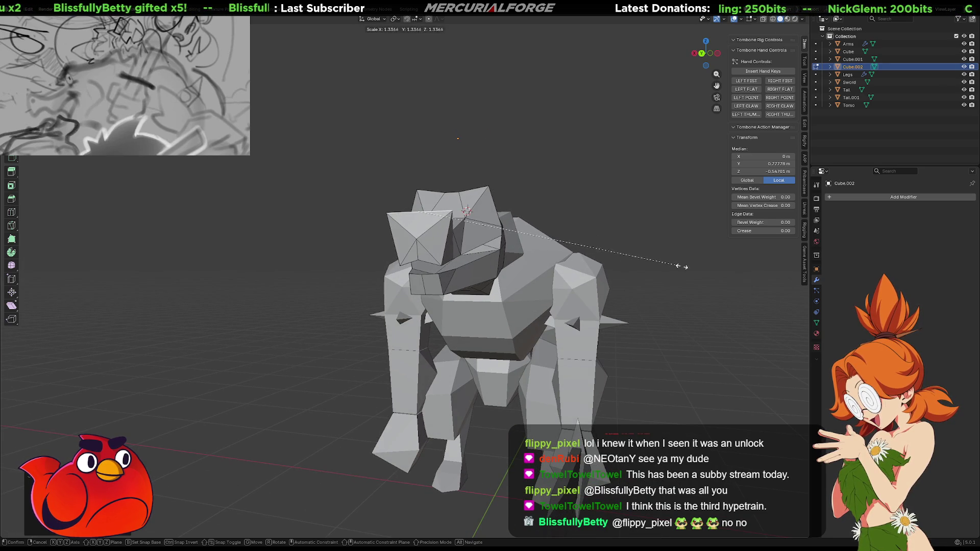
click(719, 274)
mouse_move(719, 275)
middle_down()
mouse_move(516, 265)
mouse_move(645, 253)
mouse_move(619, 258)
middle_up()
click(620, 258)
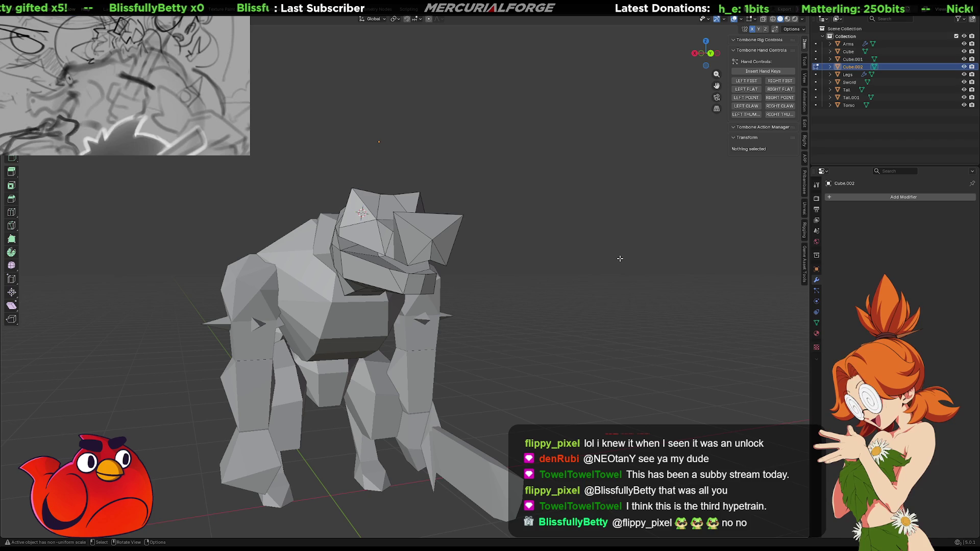
- Return to Object Mode, select Cube.002 and enter Edit Mode on it
key(Tab)
click(606, 258)
mouse_move(519, 276)
middle_down()
mouse_move(589, 276)
mouse_move(555, 292)
mouse_move(421, 292)
mouse_move(522, 277)
mouse_move(496, 278)
mouse_move(503, 271)
mouse_move(415, 292)
mouse_move(472, 338)
mouse_move(433, 278)
mouse_move(512, 303)
mouse_move(402, 286)
mouse_move(477, 239)
mouse_move(591, 223)
mouse_move(381, 235)
middle_up()
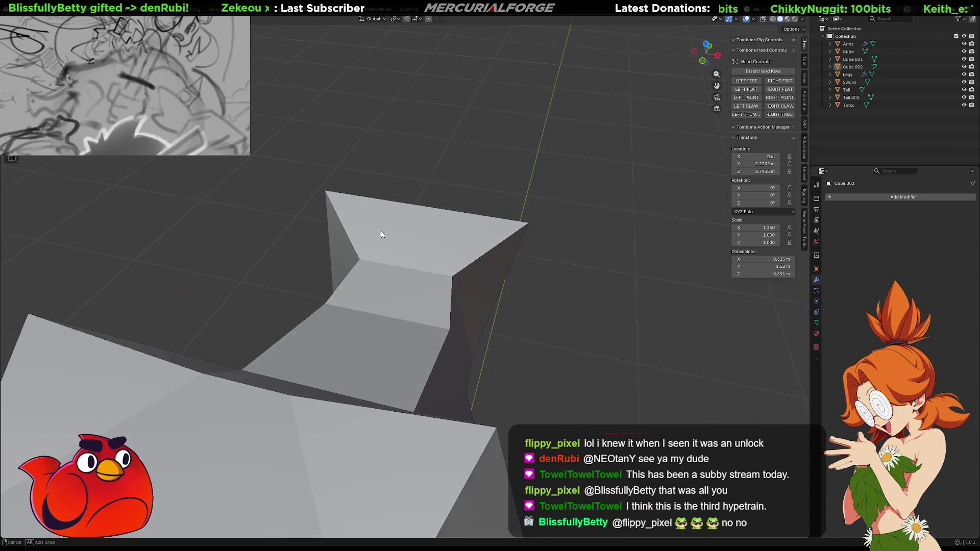
click(403, 268)
mouse_move(403, 268)
middle_down()
mouse_move(483, 263)
mouse_move(475, 243)
middle_up()
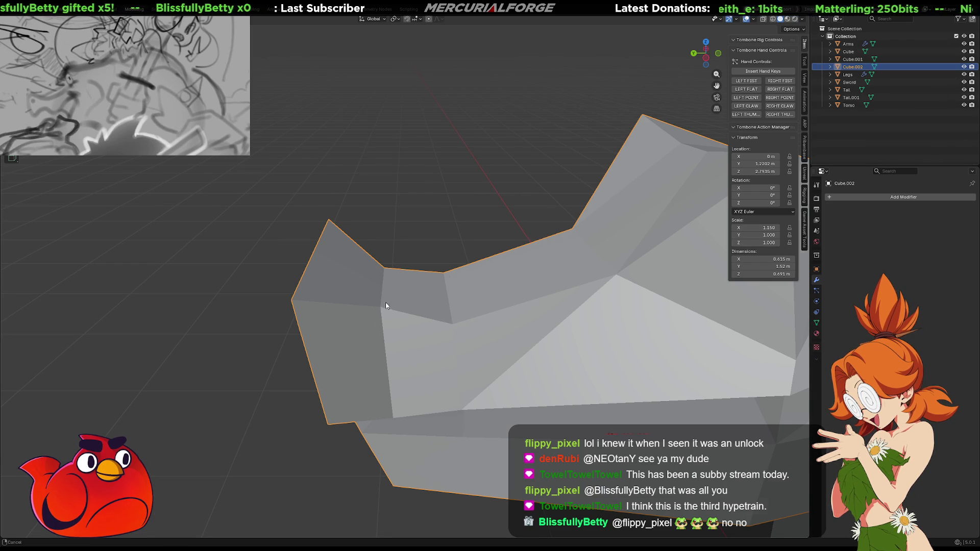
shift+middle_drag(386, 307, 418, 282)
key(Tab)
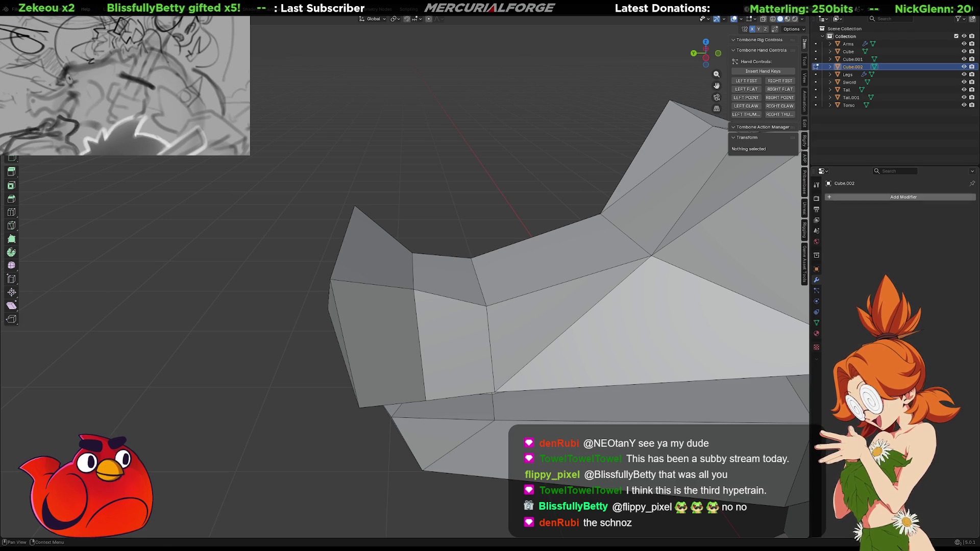
mouse_move(449, 256)
middle_down()
mouse_move(523, 252)
mouse_move(514, 241)
mouse_move(488, 252)
mouse_move(514, 271)
mouse_move(558, 263)
mouse_move(564, 280)
middle_up()
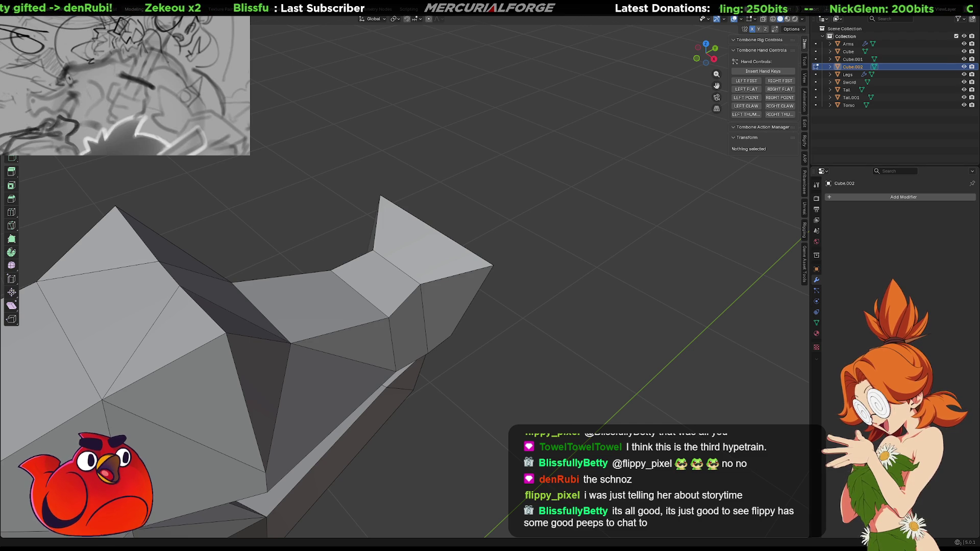
- Rescale the snout's top edge, cancelling a second resize attempt
mouse_move(666, 307)
middle_down()
mouse_move(661, 296)
mouse_move(501, 324)
mouse_move(441, 315)
mouse_move(411, 277)
middle_up()
click(411, 276)
key(s)
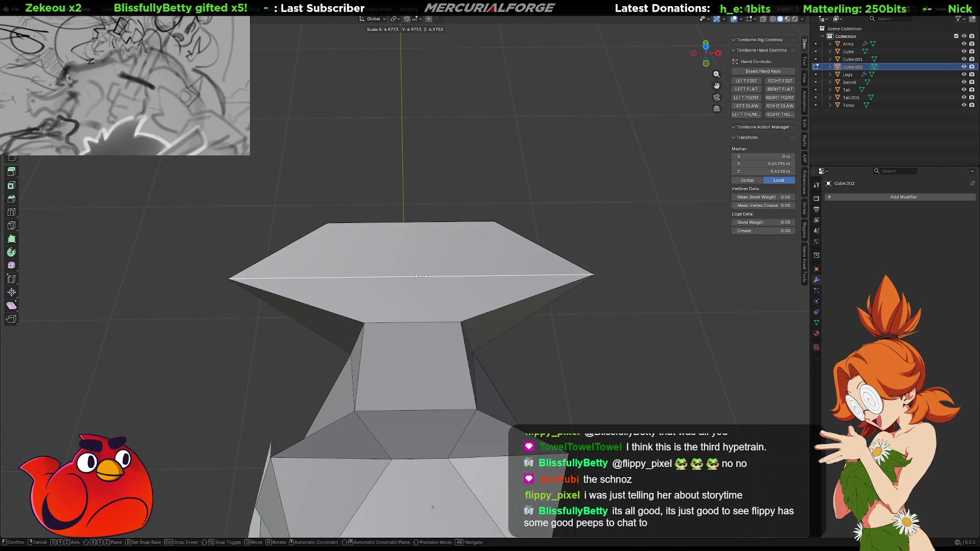
click(414, 276)
key(s)
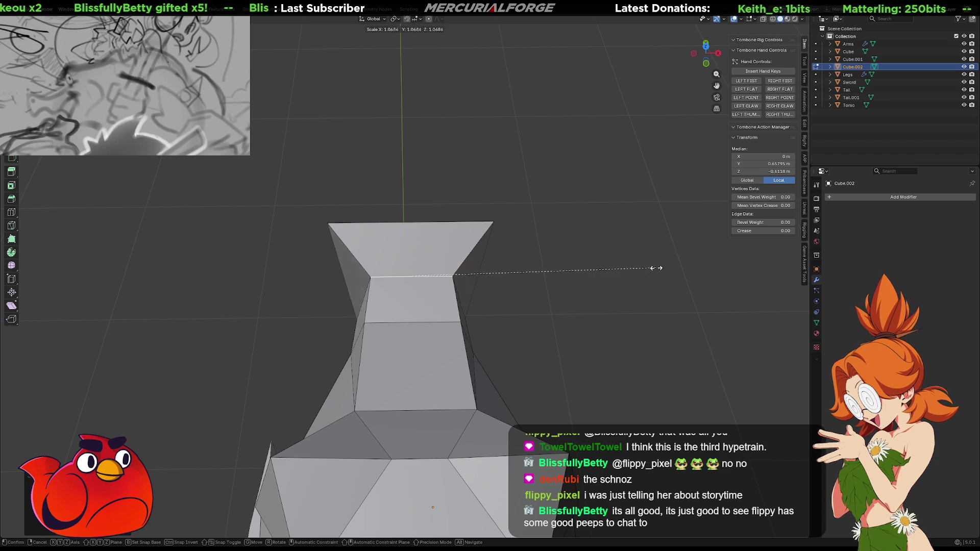
right_click(711, 267)
- Select the snout tip vertex and upper-jaw edge path, then clear the selection
mouse_move(694, 250)
middle_down()
mouse_move(661, 222)
mouse_move(470, 313)
mouse_move(181, 317)
mouse_move(332, 289)
middle_up()
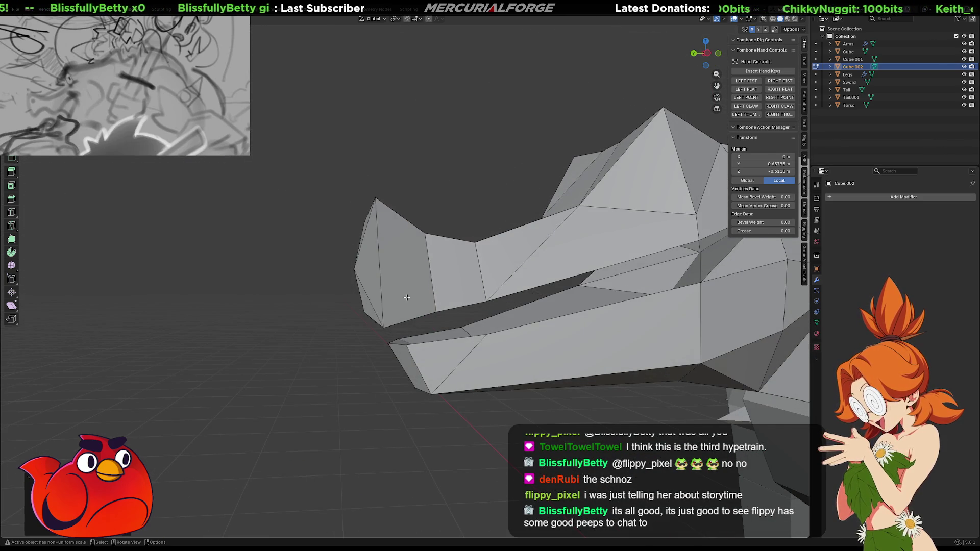
click(423, 234)
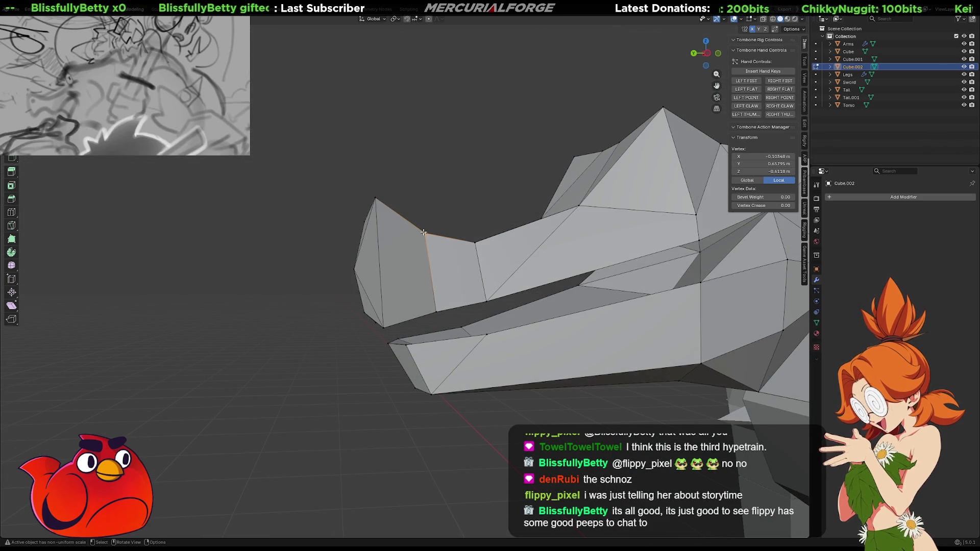
ctrl+click(385, 325)
mouse_move(385, 325)
middle_down()
mouse_move(449, 278)
mouse_move(423, 315)
middle_up()
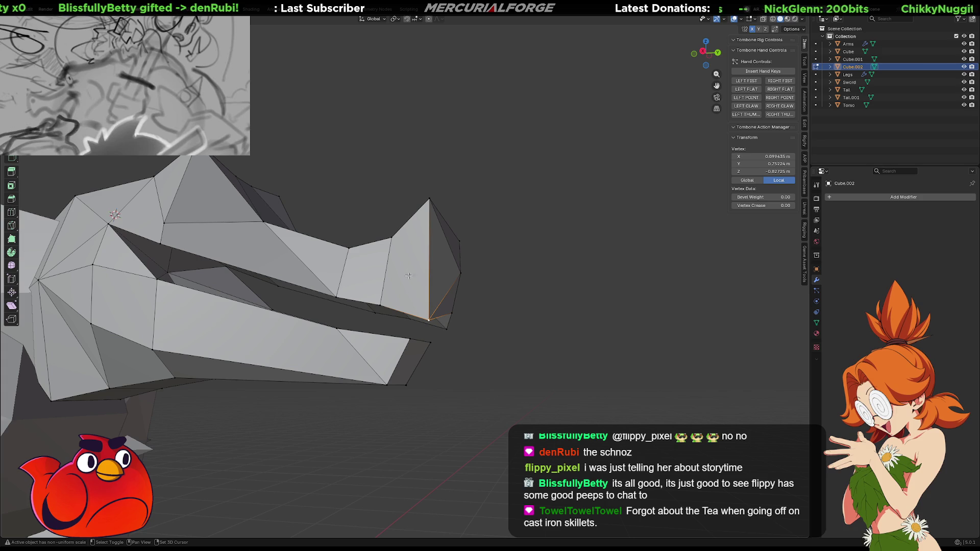
click(490, 262)
mouse_move(490, 262)
middle_down()
mouse_move(504, 328)
mouse_move(538, 340)
mouse_move(526, 291)
mouse_move(515, 317)
mouse_move(409, 292)
mouse_move(350, 291)
mouse_move(400, 281)
middle_up()
- Move the upper jaw's front vertices straight down along Z
click(417, 289)
shift+click(405, 284)
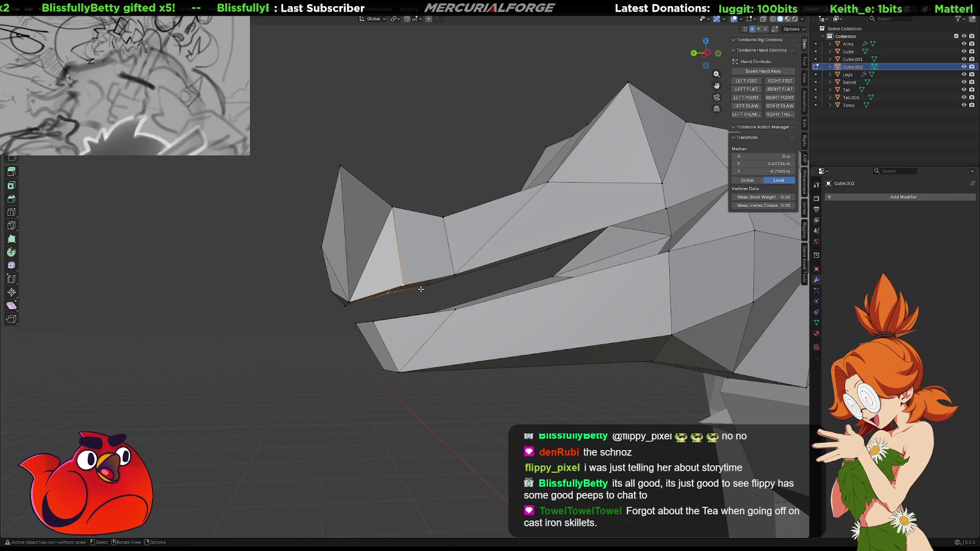
key(g)
key(z)
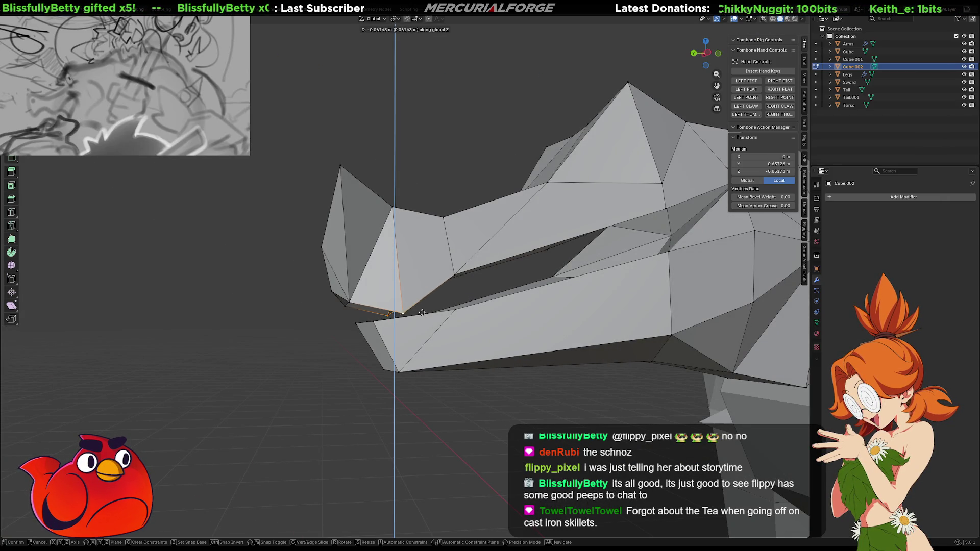
click(422, 316)
mouse_move(422, 316)
middle_down()
mouse_move(548, 324)
mouse_move(455, 290)
middle_up()
key(ctrl+z)
- Lower the snout-front vertex along Z to about −0.626 m
scroll(457, 281, up, 5)
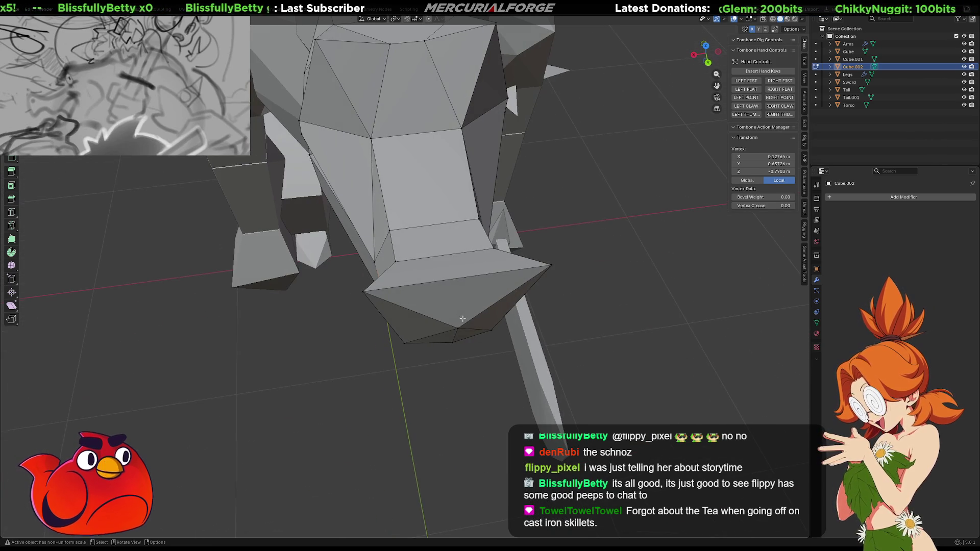
click(453, 280)
right_click(453, 280)
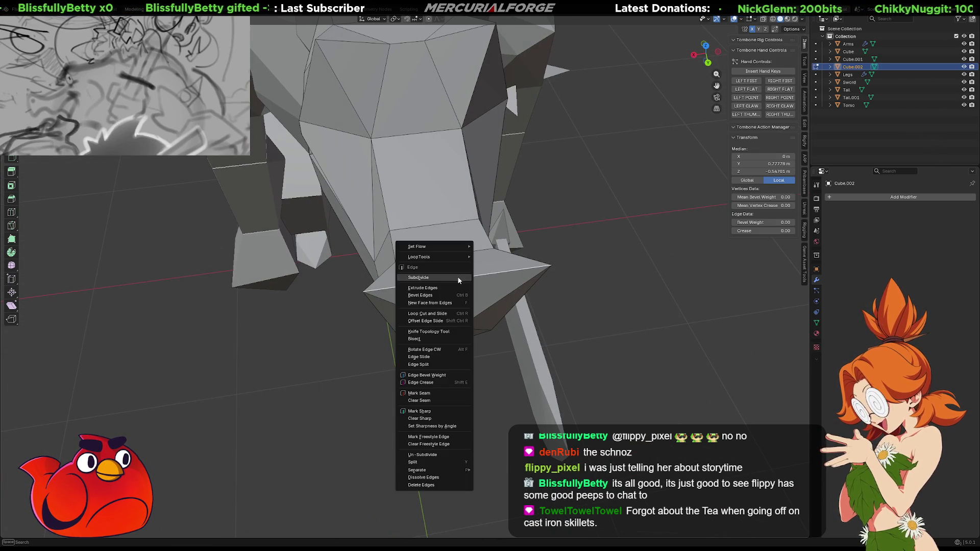
key(Escape)
click(458, 278)
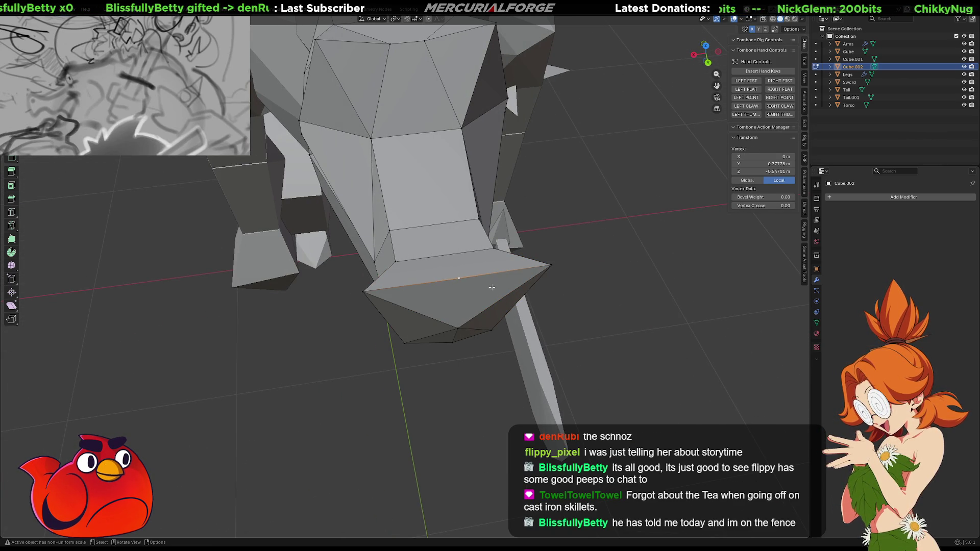
key(g)
key(z)
click(516, 311)
- Select the snout-side face vertices, then the nose tip vertex
mouse_move(516, 311)
middle_down()
mouse_move(485, 254)
mouse_move(618, 296)
mouse_move(487, 277)
middle_up()
scroll(485, 254, down, 2)
scroll(618, 296, up, 6)
click(495, 272)
shift+click(453, 333)
shift+click(396, 287)
middle_drag(396, 287, 458, 226)
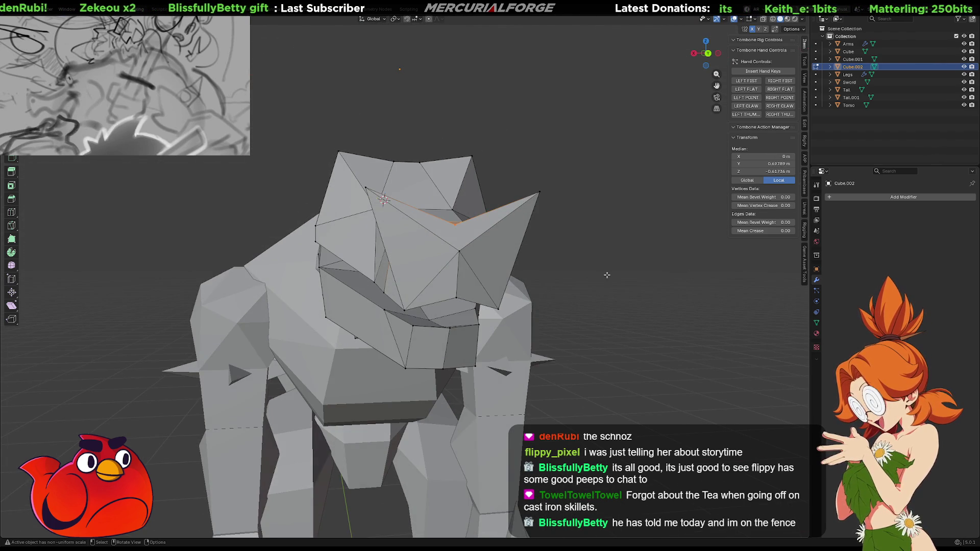
click(607, 275)
click(456, 229)
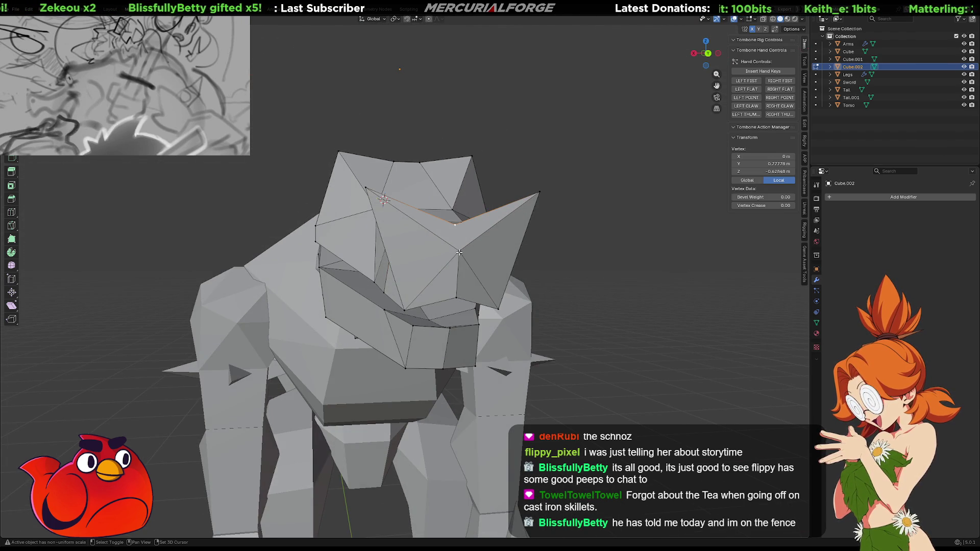
key(alt+a)
mouse_move(459, 252)
middle_down()
mouse_move(596, 300)
mouse_move(475, 310)
mouse_move(558, 296)
mouse_move(547, 292)
middle_up()
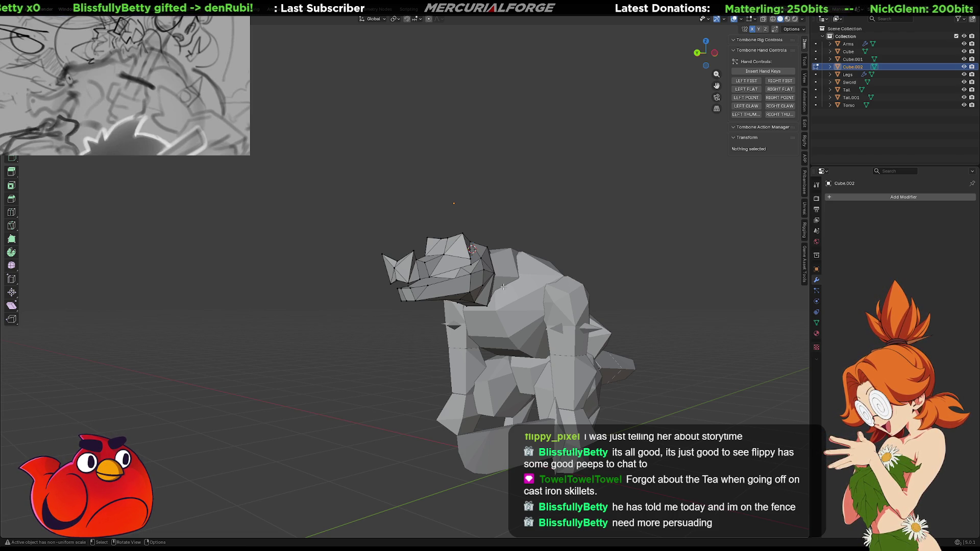
scroll(500, 280, up, 5)
mouse_move(501, 281)
middle_down()
mouse_move(517, 291)
mouse_move(413, 307)
mouse_move(536, 270)
middle_up()
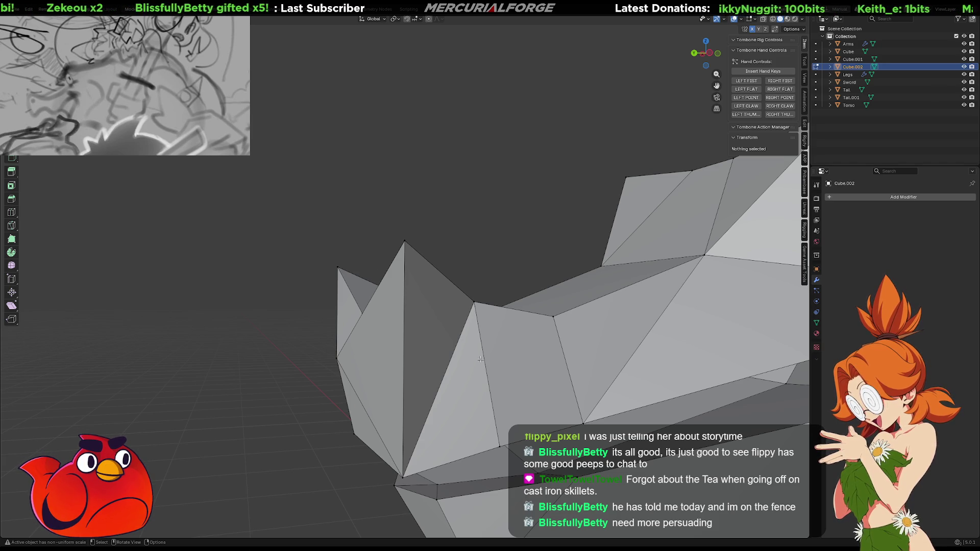
click(449, 370)
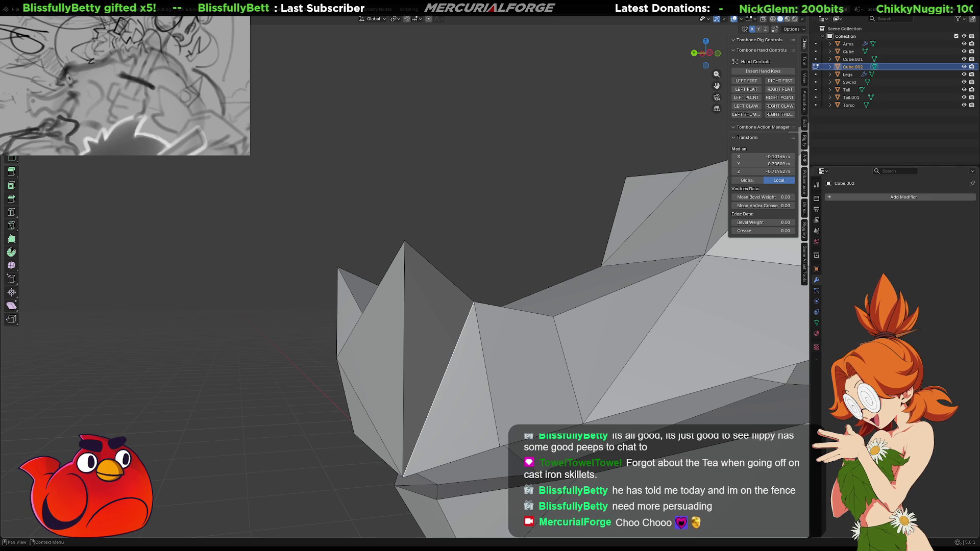
middle_drag(439, 271, 456, 265)
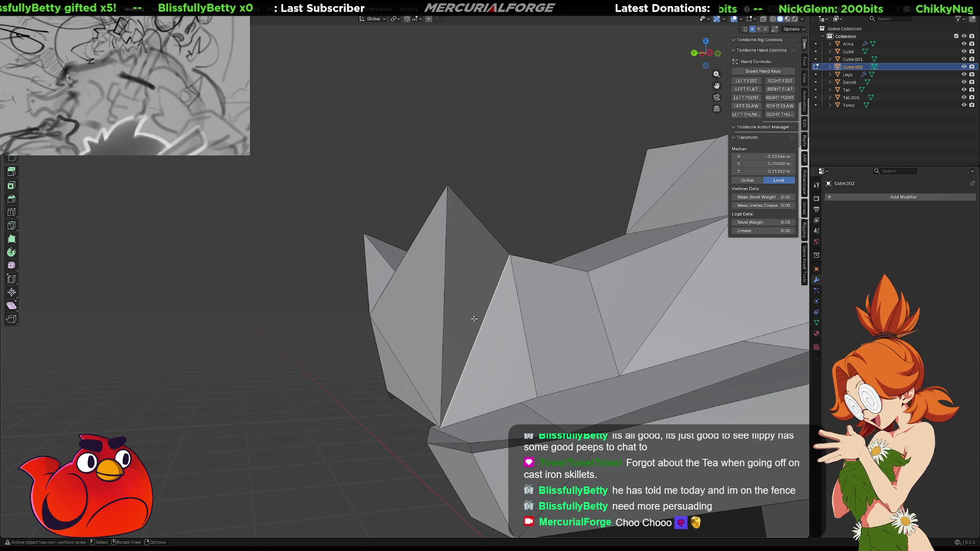
- Move the vertex at the snout's peak straight along the Z axis
key(ctrl+e)
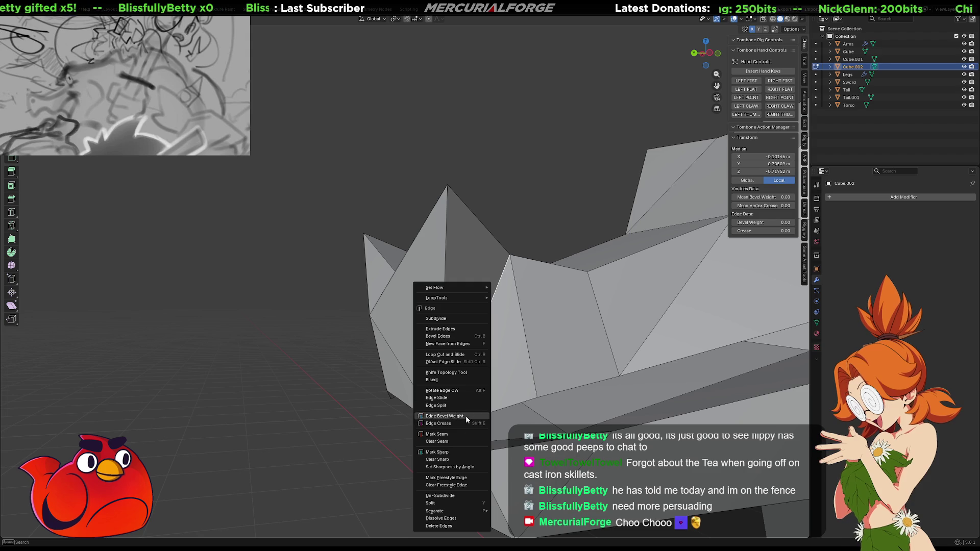
mouse_move(470, 398)
middle_down()
mouse_move(515, 314)
mouse_move(580, 247)
mouse_move(356, 348)
middle_up()
right_click(379, 320)
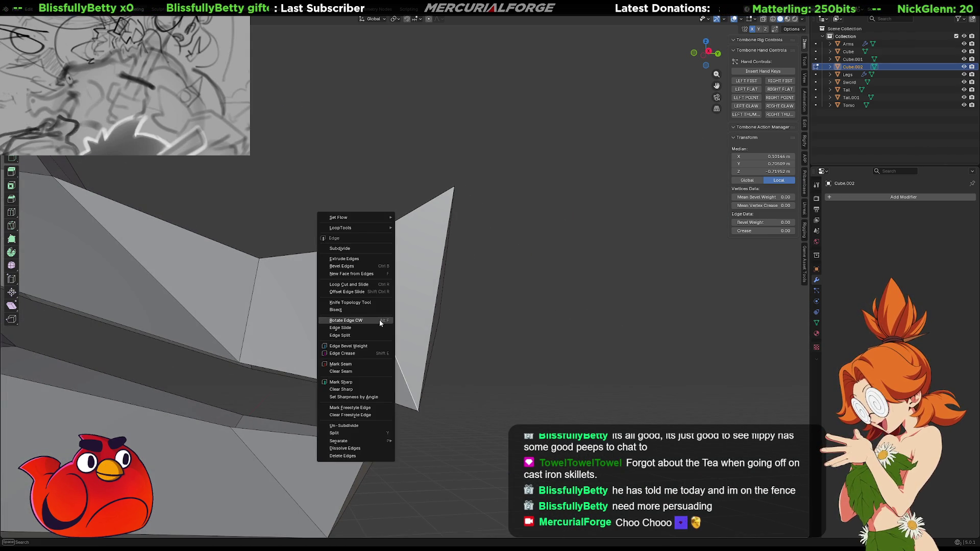
click(460, 324)
mouse_move(459, 324)
middle_down()
mouse_move(608, 324)
mouse_move(521, 338)
mouse_move(473, 292)
middle_up()
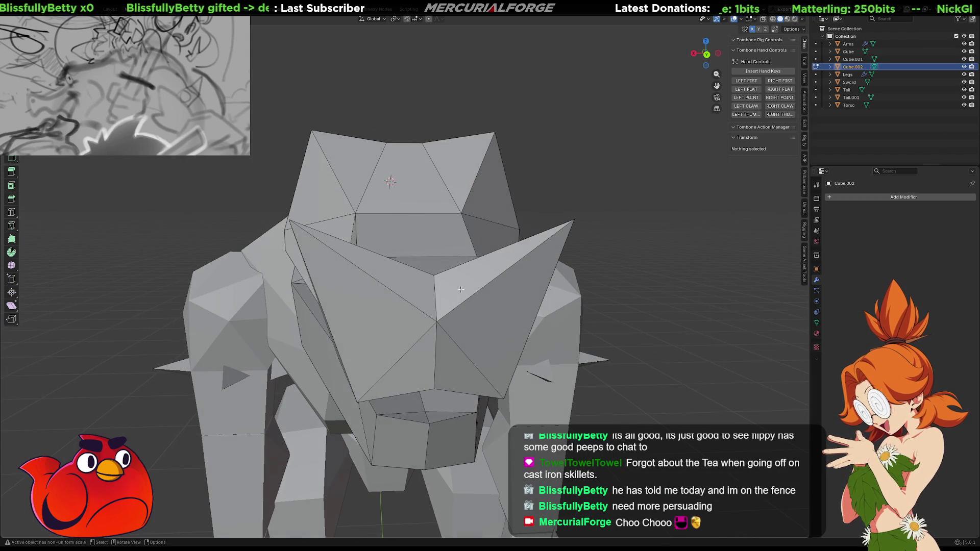
click(431, 277)
key(1)
click(432, 277)
key(g)
key(z)
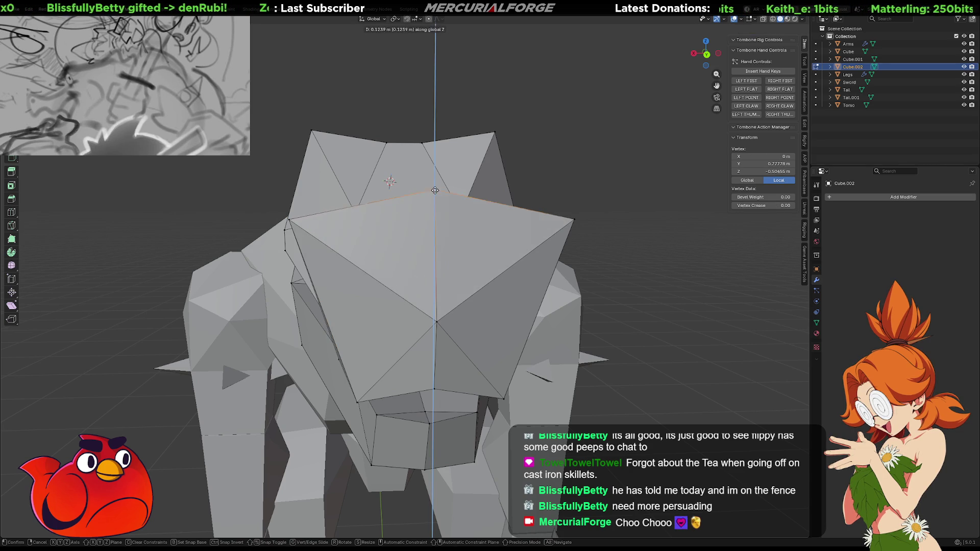
click(444, 160)
- Dissolve a vertical edge on the snout side to merge its faces
mouse_move(382, 300)
middle_down()
mouse_move(490, 296)
mouse_move(340, 289)
mouse_move(383, 251)
mouse_move(404, 306)
middle_up()
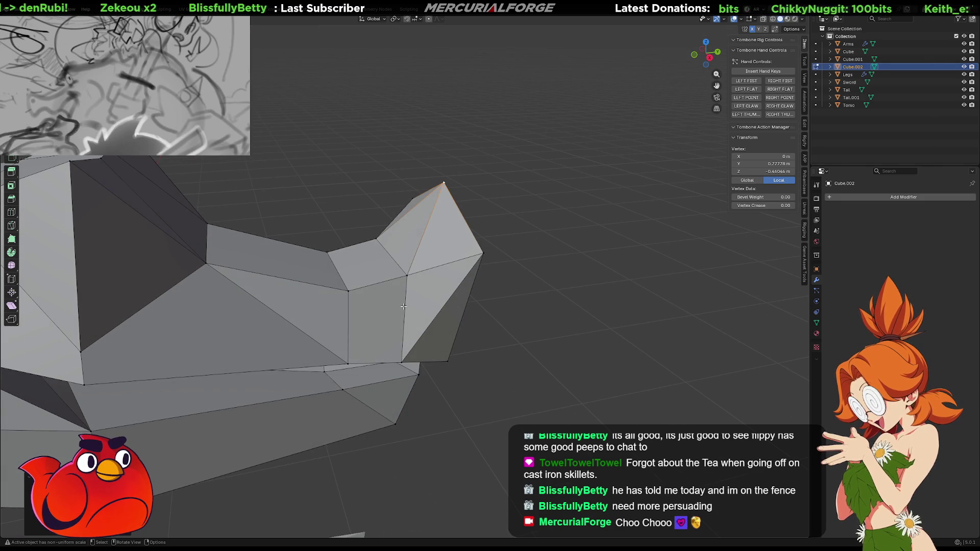
shift+click(404, 306)
key(KP_Decimal)
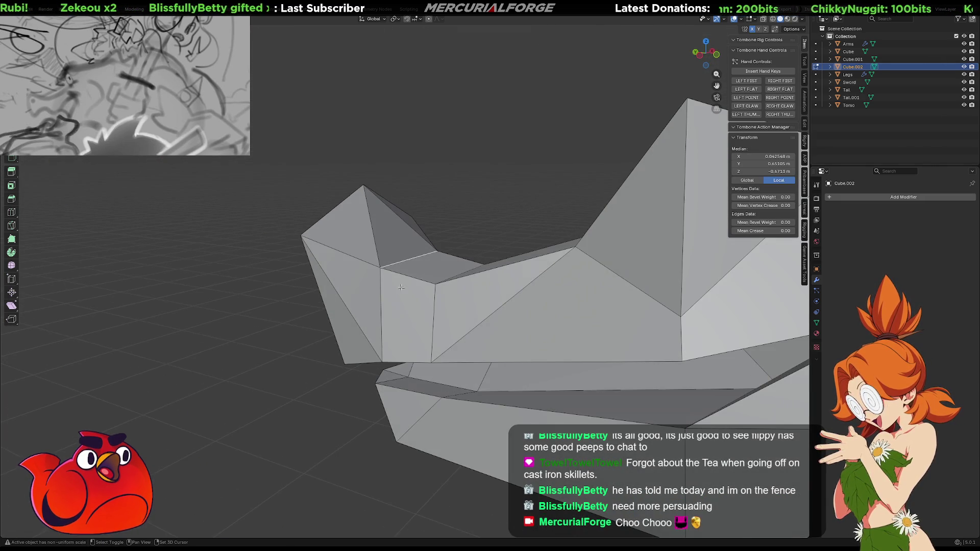
click(381, 295)
middle_drag(381, 295, 393, 297)
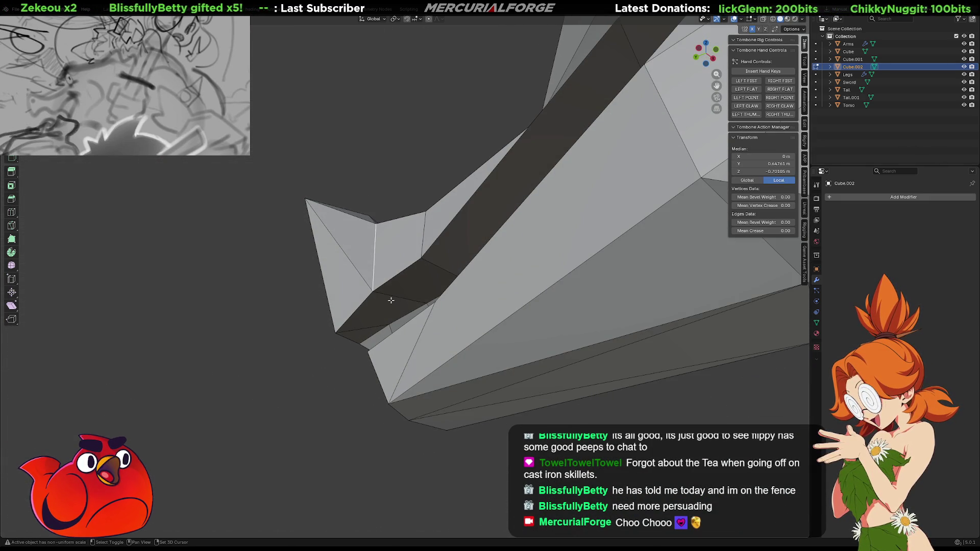
alt+click(391, 297)
middle_drag(391, 297, 601, 324)
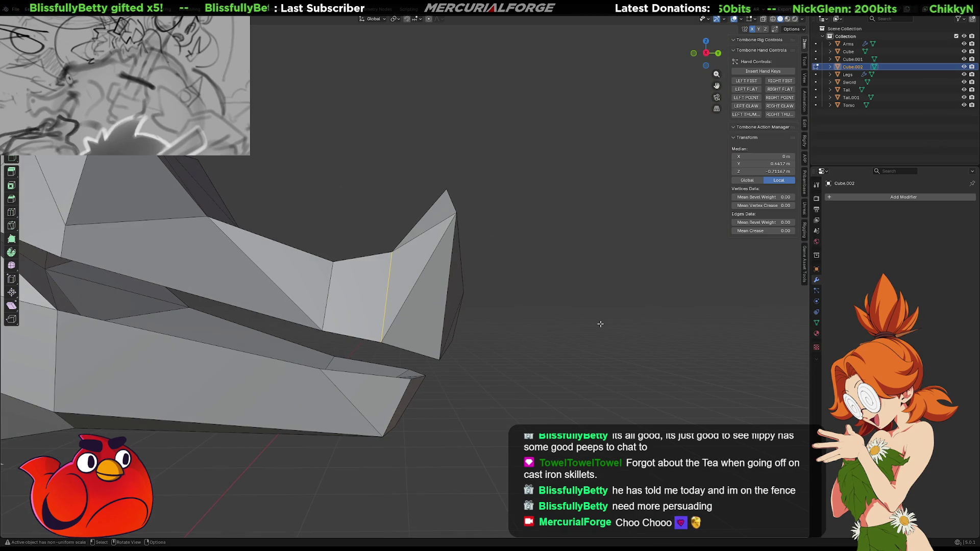
key(ctrl+x)
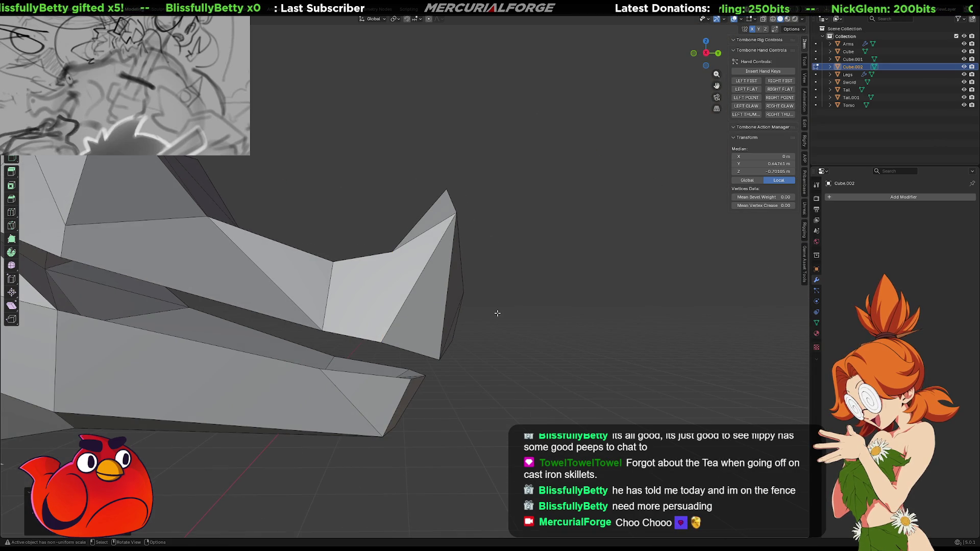
- Reposition a single vertex on the side of the snout
middle_drag(498, 313, 474, 318)
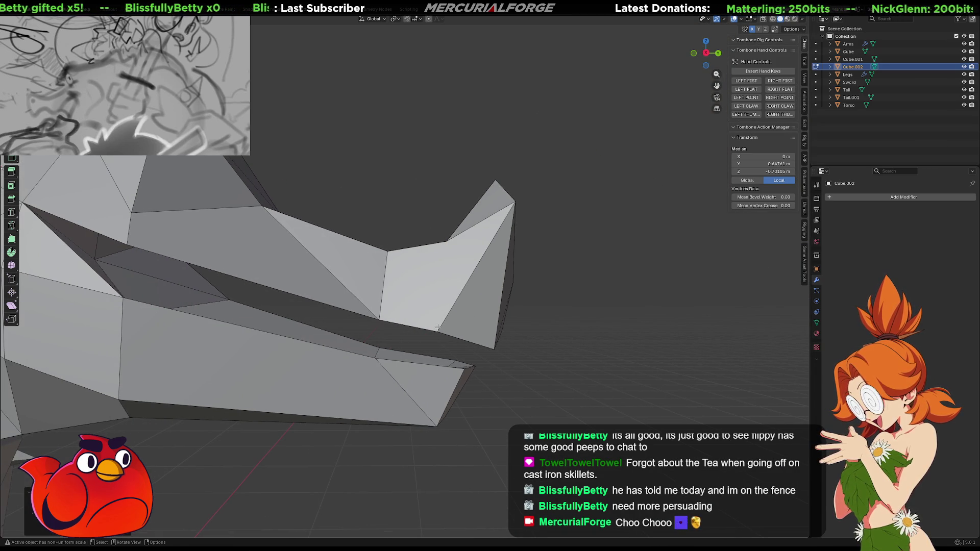
click(437, 329)
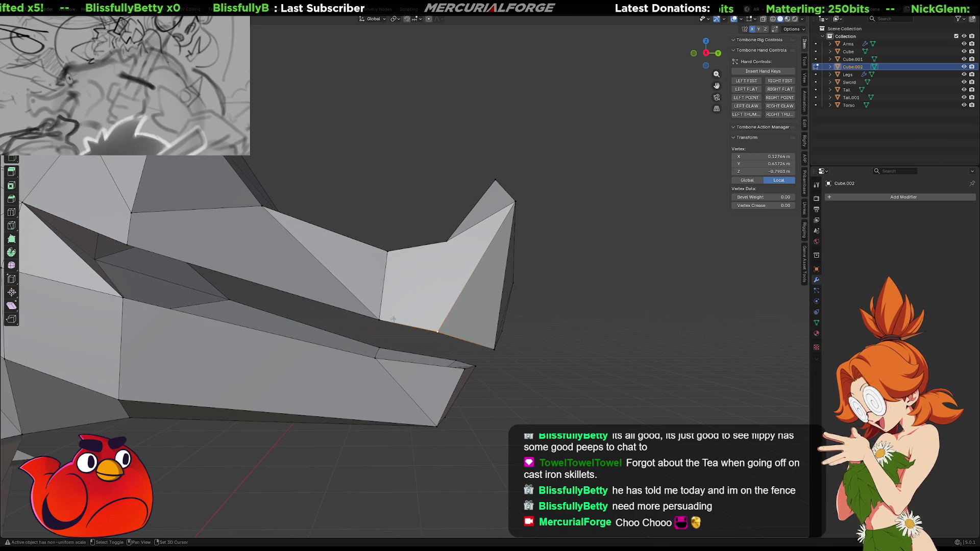
key(g)
click(481, 314)
- Pick vertices along the snout's lower edge and tip, checking the shape from several angles
mouse_move(481, 314)
middle_down()
mouse_move(516, 306)
mouse_move(403, 307)
mouse_move(388, 345)
mouse_move(369, 309)
middle_up()
click(439, 335)
click(439, 335)
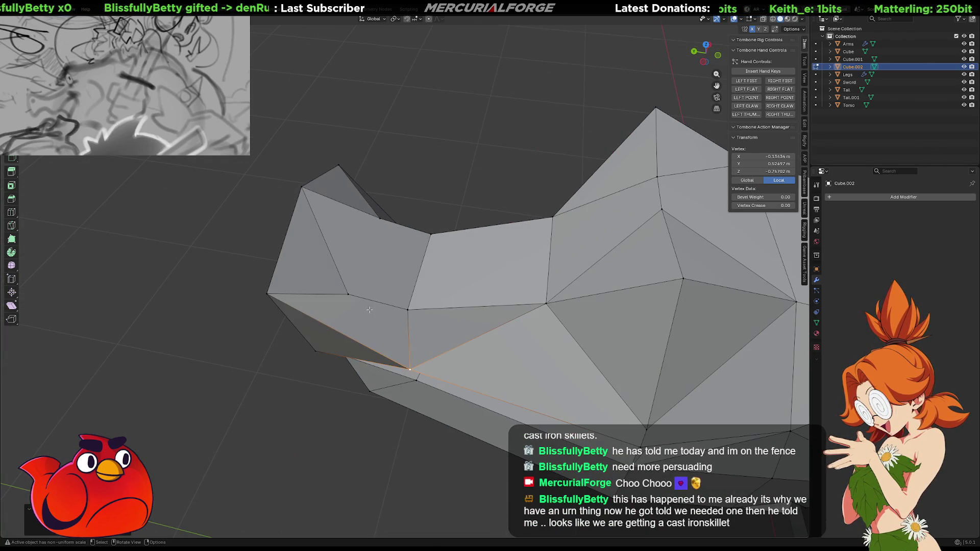
click(347, 295)
click(414, 309)
middle_drag(414, 309, 518, 301)
click(456, 295)
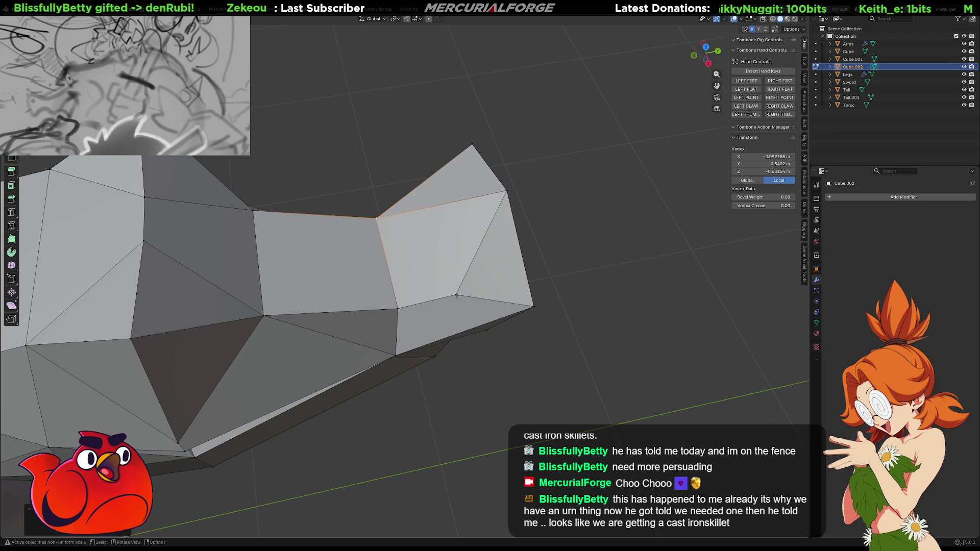
click(400, 308)
middle_drag(400, 308, 248, 308)
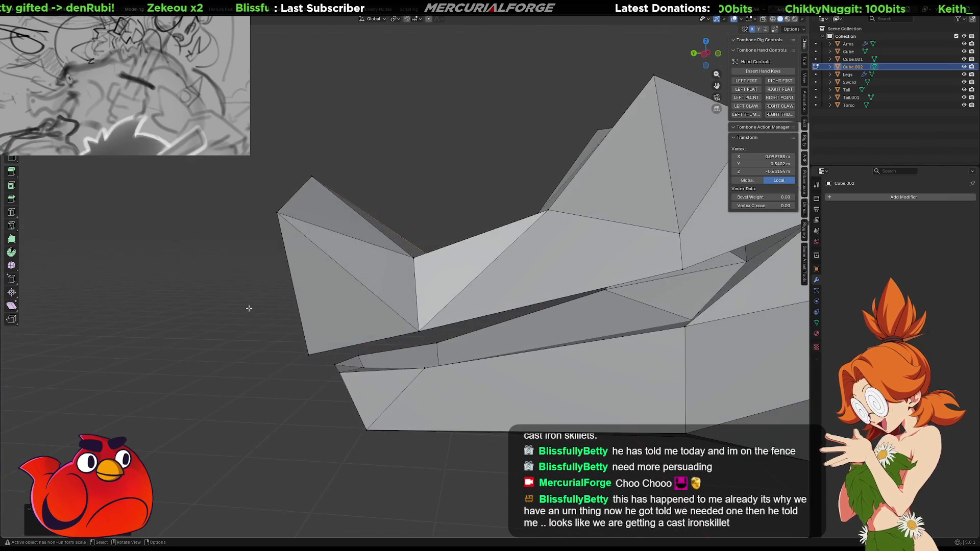
mouse_move(341, 282)
middle_down()
mouse_move(538, 312)
mouse_move(514, 353)
mouse_move(461, 261)
mouse_move(527, 256)
mouse_move(518, 256)
mouse_move(541, 270)
mouse_move(516, 284)
middle_up()
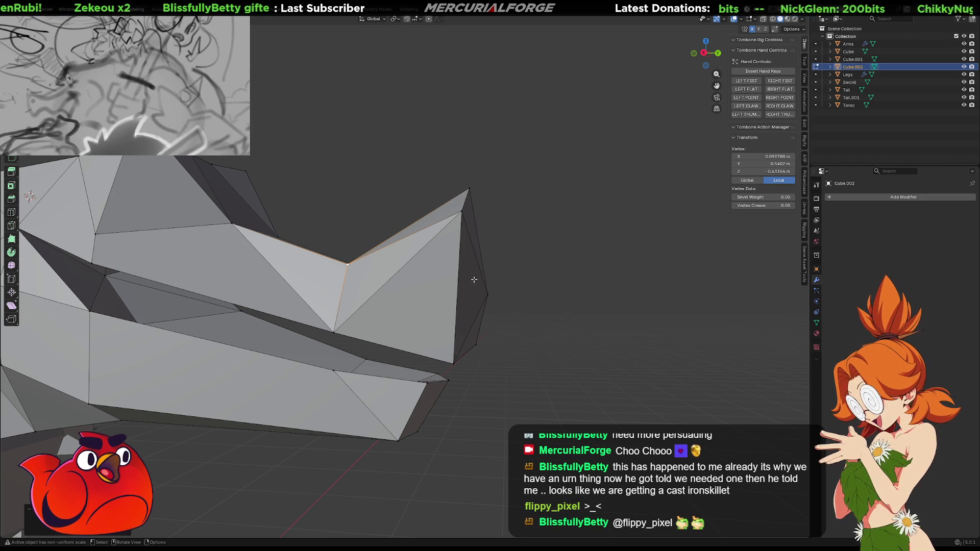
- Box-select the head's top edges and lower them along Z
drag(533, 161, 428, 230)
middle_drag(429, 229, 514, 214)
shift+click(518, 223)
key(g)
key(z)
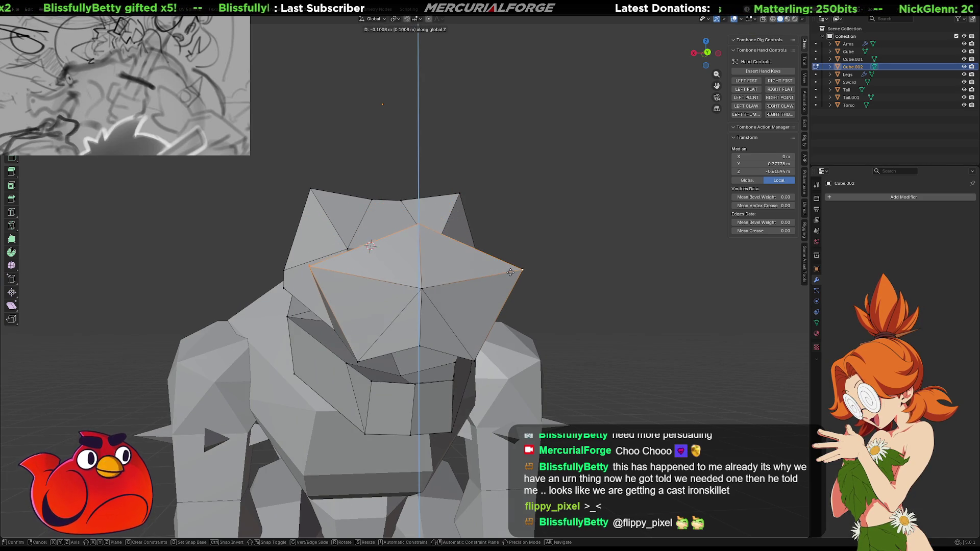
click(525, 279)
- In X-ray, scale the lower snout-front vertices about 1.166 times along X
mouse_move(596, 284)
middle_down()
mouse_move(730, 308)
mouse_move(653, 292)
mouse_move(597, 301)
mouse_move(515, 259)
mouse_move(459, 265)
mouse_move(427, 323)
mouse_move(403, 286)
middle_up()
scroll(653, 292, down, 4)
click(626, 294)
scroll(393, 254, up, 5)
key(alt+z)
drag(396, 231, 357, 319)
mouse_move(357, 319)
middle_down()
mouse_move(545, 291)
mouse_move(536, 306)
middle_up()
key(s)
key(x)
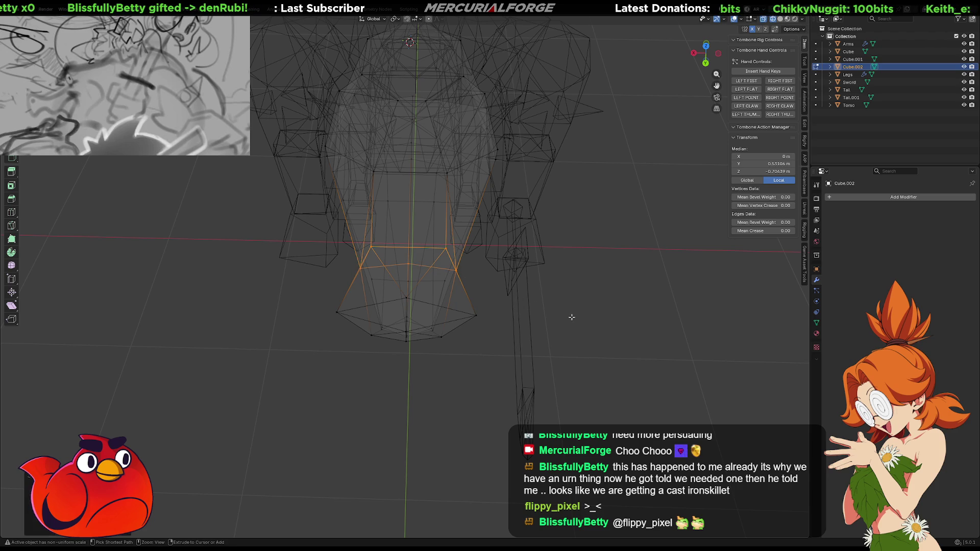
click(597, 317)
- Return the head to Object Mode and deselect it
key(Tab)
click(605, 285)
mouse_move(605, 285)
middle_down()
mouse_move(587, 274)
mouse_move(470, 328)
middle_up()
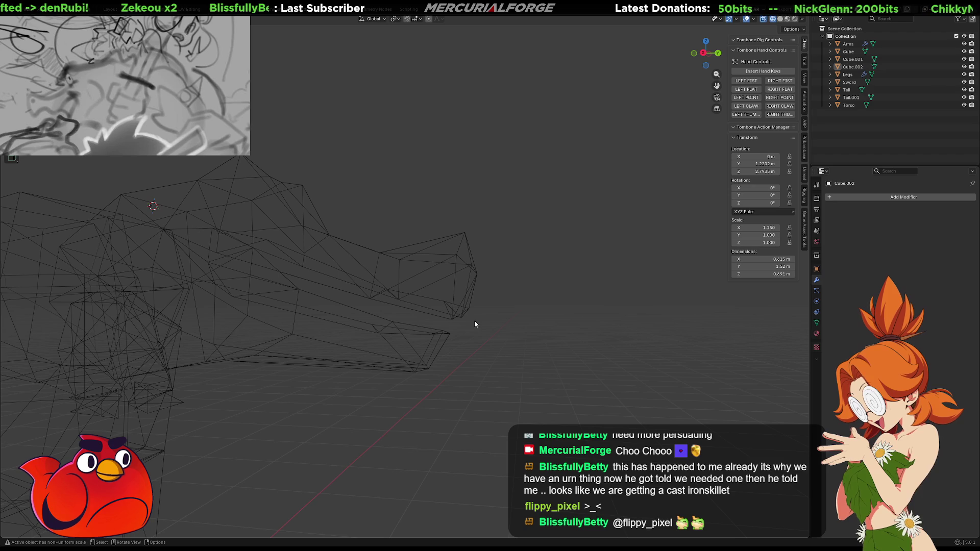
- Dismiss the Move to Collection popup and return the viewport to Solid shading
right_click(474, 321)
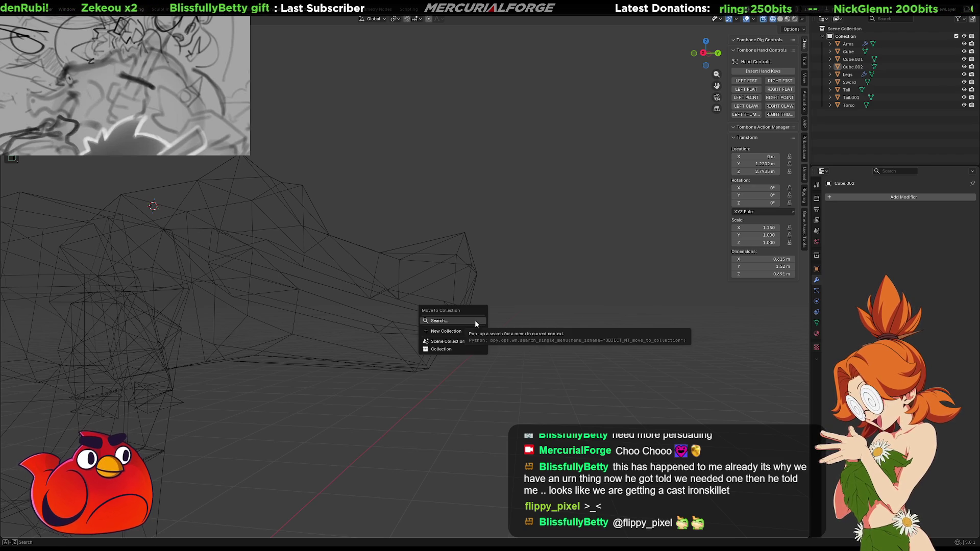
key(Escape)
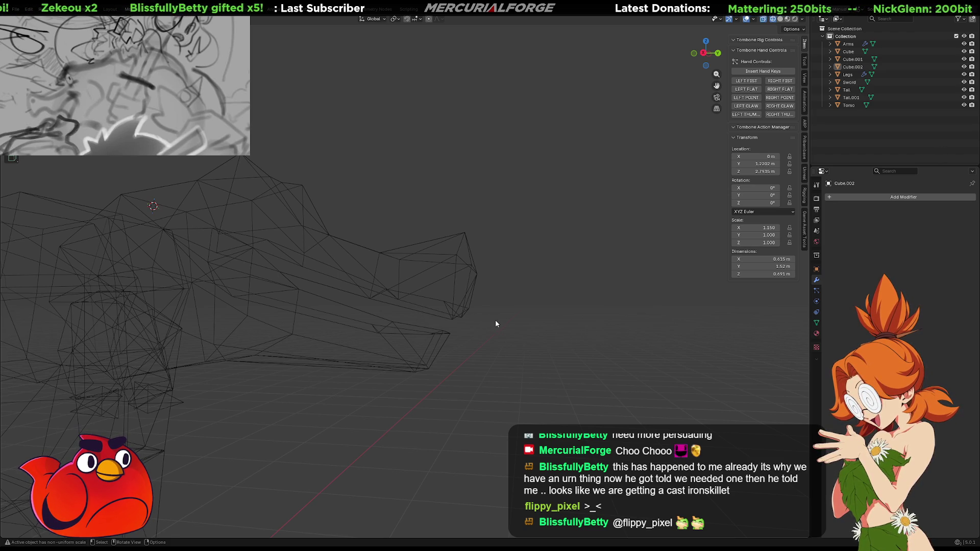
key(shift+z)
mouse_move(575, 315)
middle_down()
mouse_move(500, 317)
mouse_move(474, 335)
mouse_move(442, 321)
mouse_move(457, 323)
middle_up()
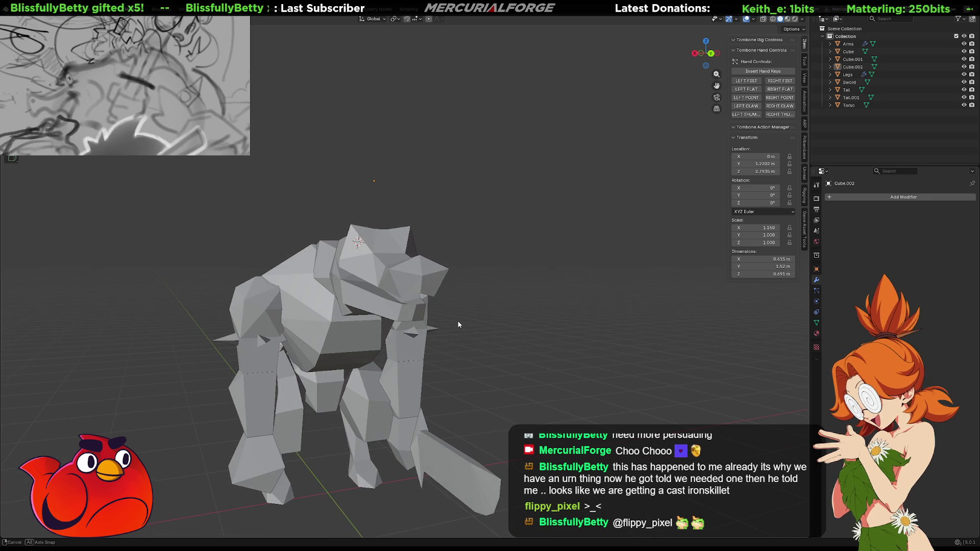
scroll(461, 322, up, 2)
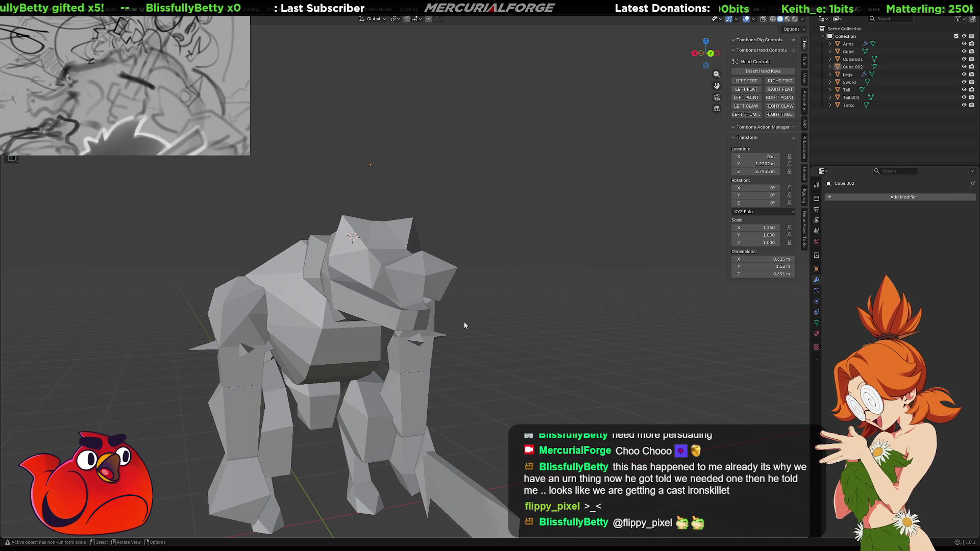
- In Edit Mode, undo the recent jaw and ear edits on the head
key(Tab)
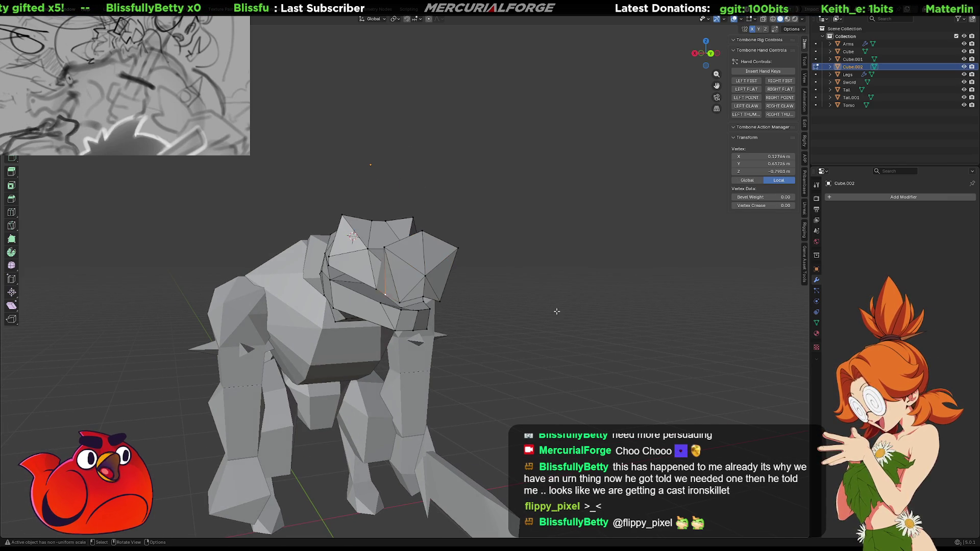
key(ctrl+z)
key(ctrl+z)
key(ctrl+z)
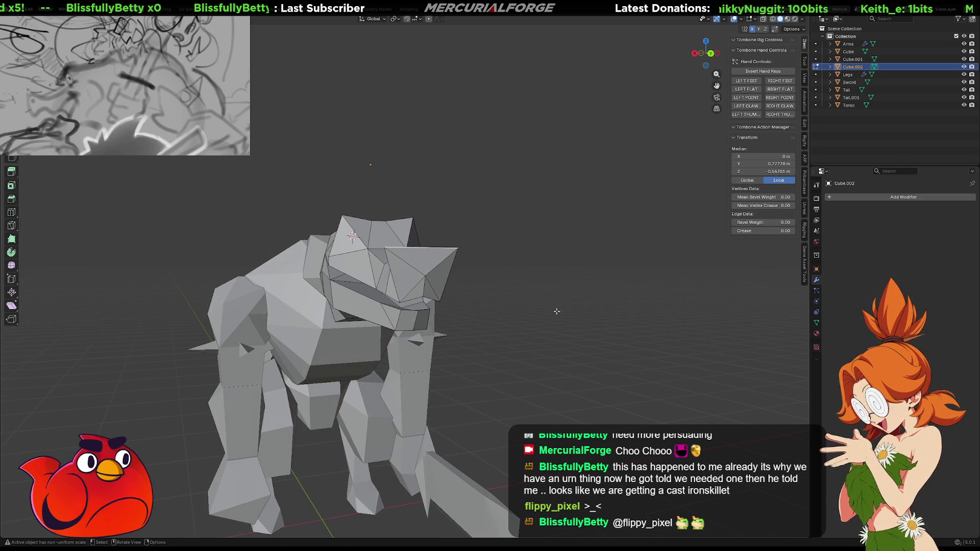
key(ctrl+z)
key(ctrl+z)
key(ctrl+z)
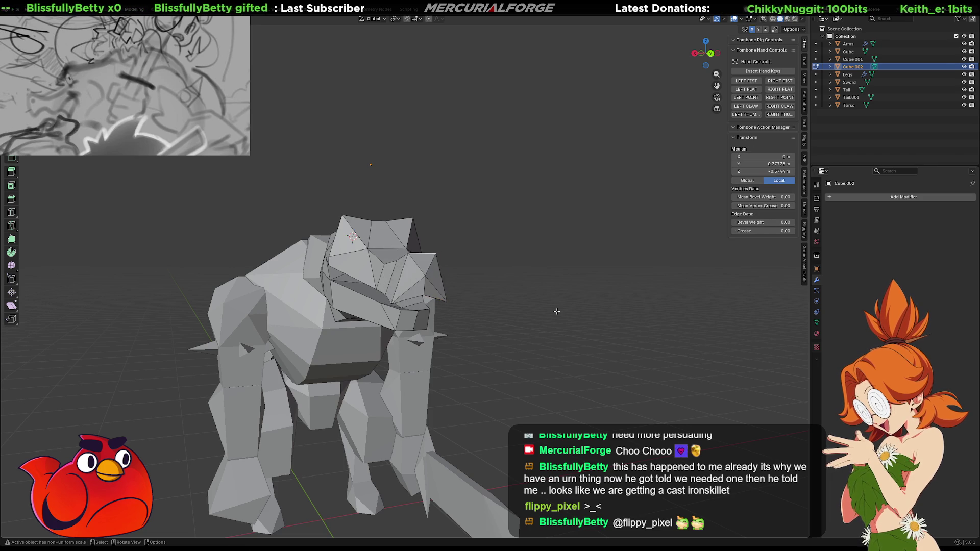
key(ctrl+z)
key(ctrl+z)
key(ctrl+z)
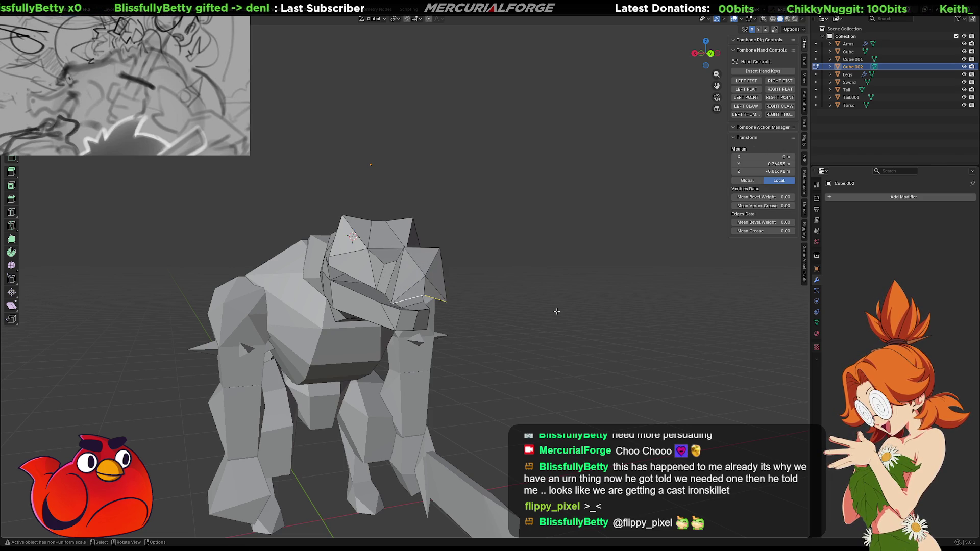
key(ctrl+z)
key(ctrl+z)
key(ctrl+z)
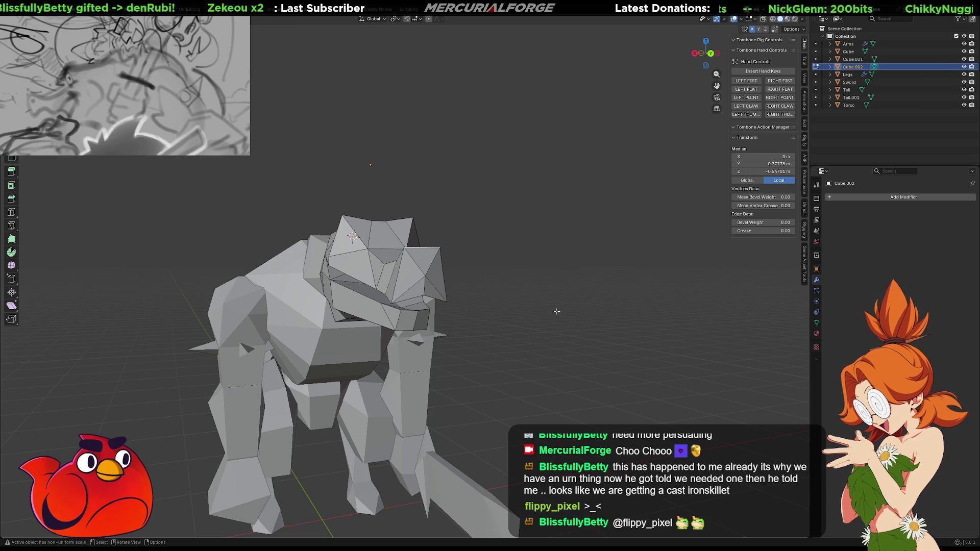
mouse_move(557, 312)
middle_down()
mouse_move(465, 287)
mouse_move(618, 370)
middle_up()
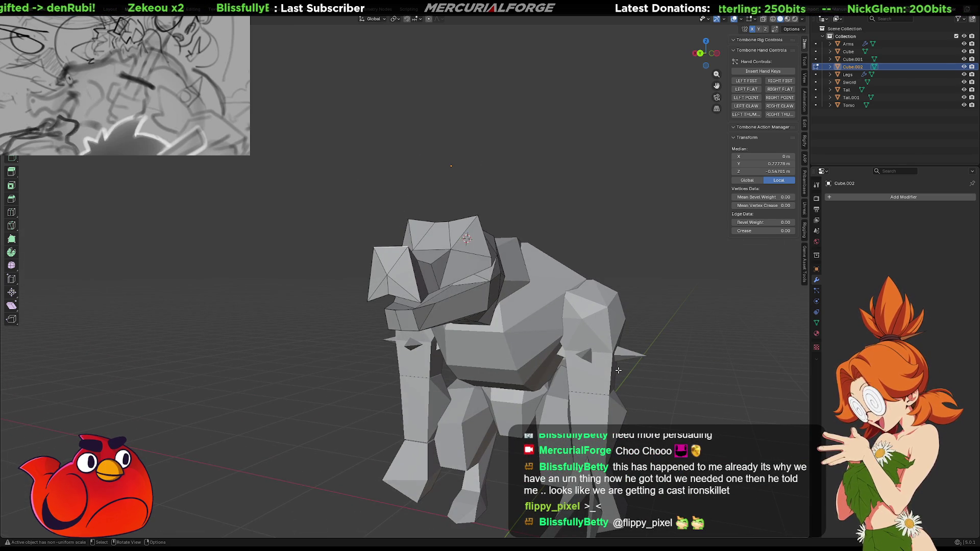
key(ctrl+z)
key(ctrl+z)
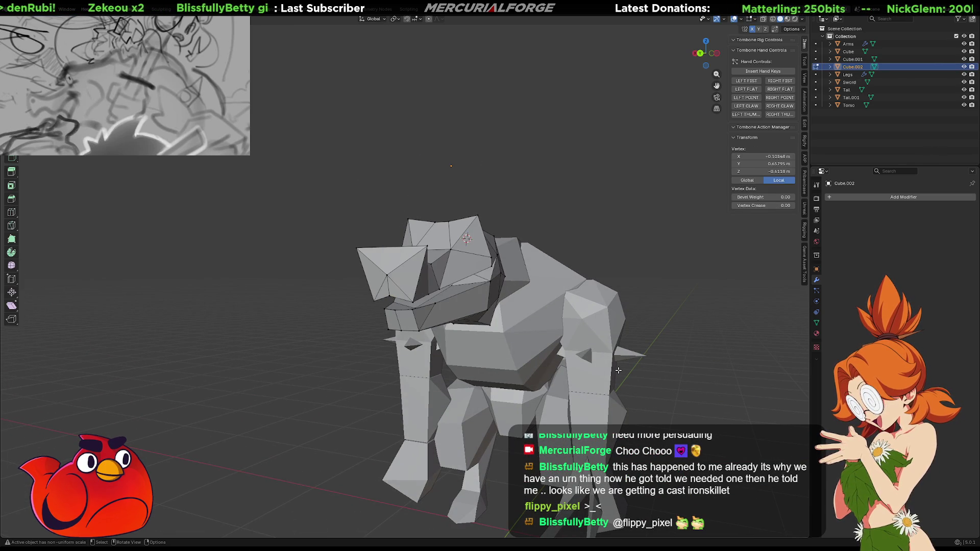
key(ctrl+z)
key(ctrl+z)
key(ctrl+z)
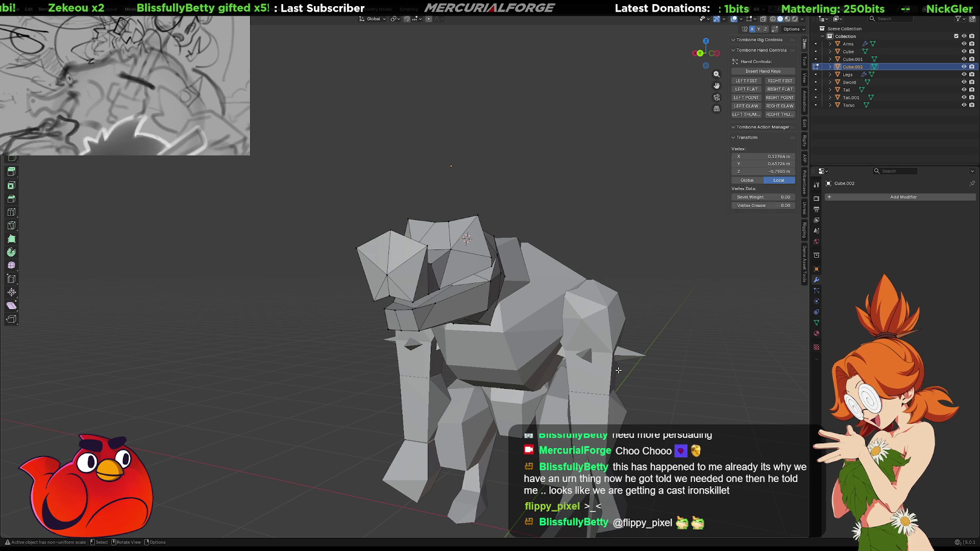
key(ctrl+z)
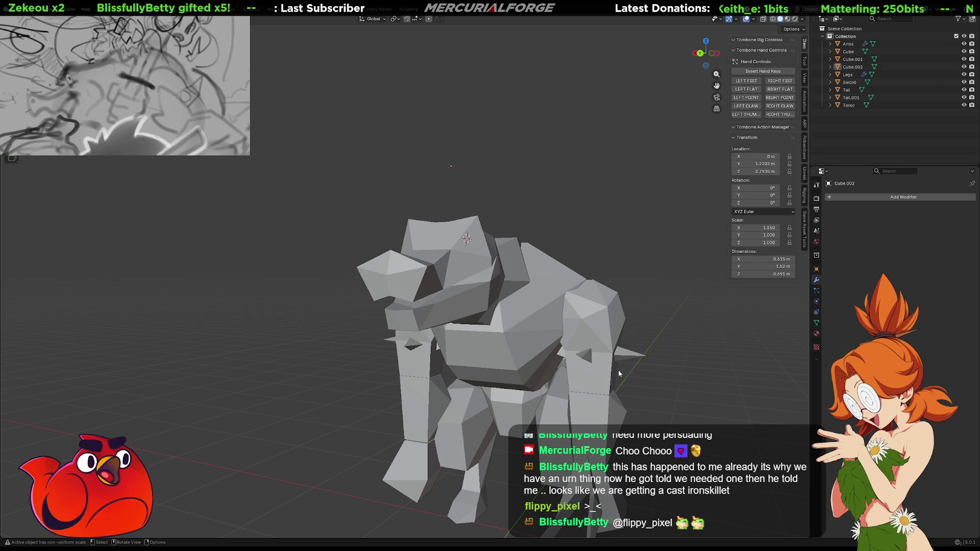
- Undo further snout changes back to a shorter shape, then reopen the head for editing
mouse_move(658, 397)
middle_down()
mouse_move(746, 400)
mouse_move(47, 421)
mouse_move(105, 433)
mouse_move(31, 425)
mouse_move(761, 406)
mouse_move(700, 400)
middle_up()
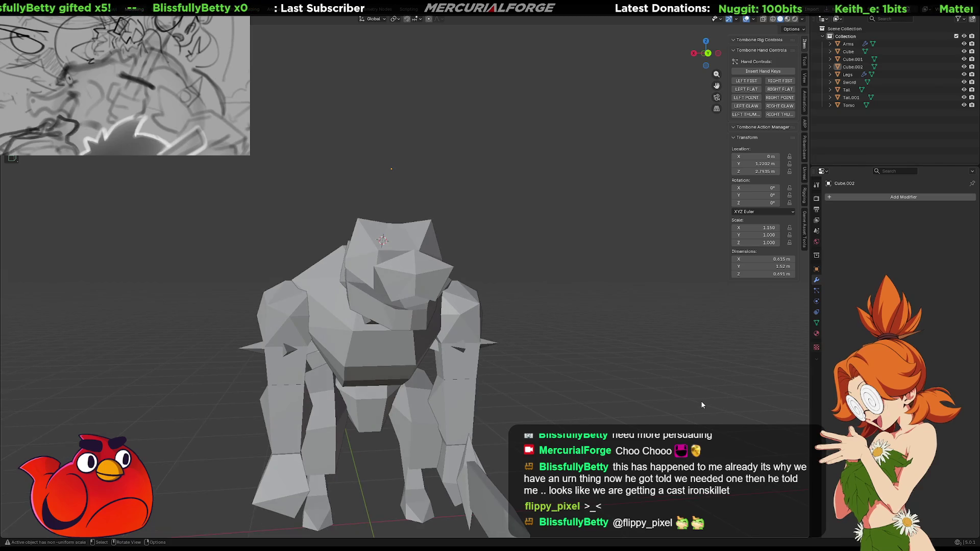
key(Tab)
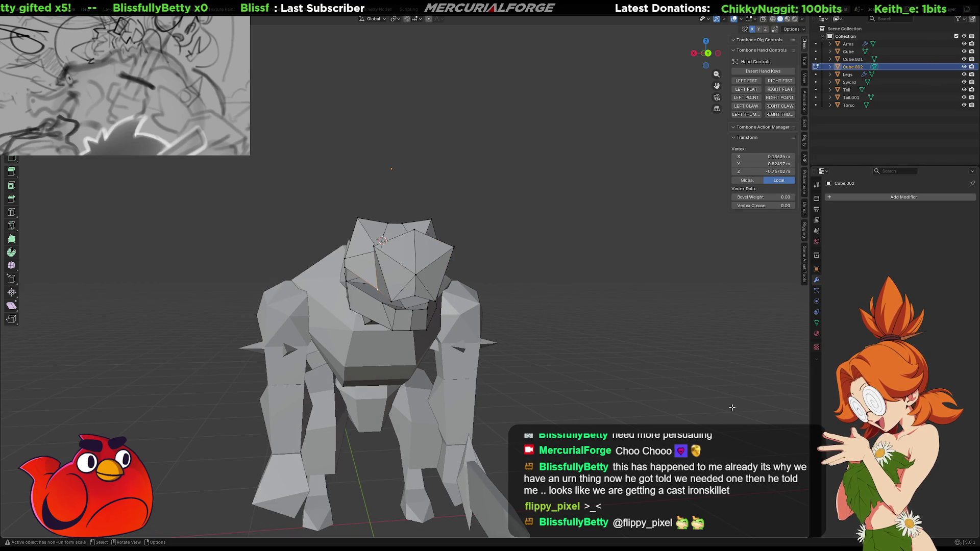
key(ctrl+KP_Add)
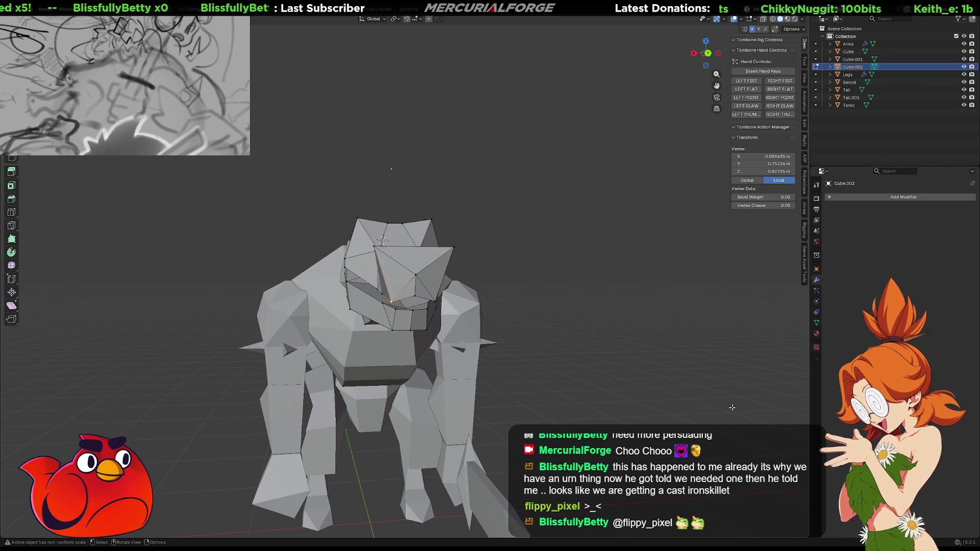
key(ctrl+z)
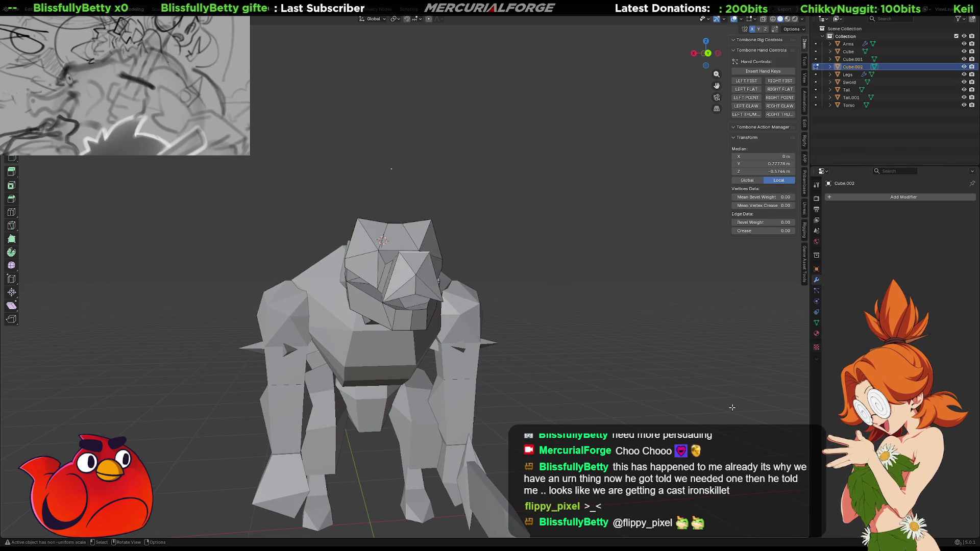
key(ctrl+z)
key(ctrl+z)
key(ctrl+z)
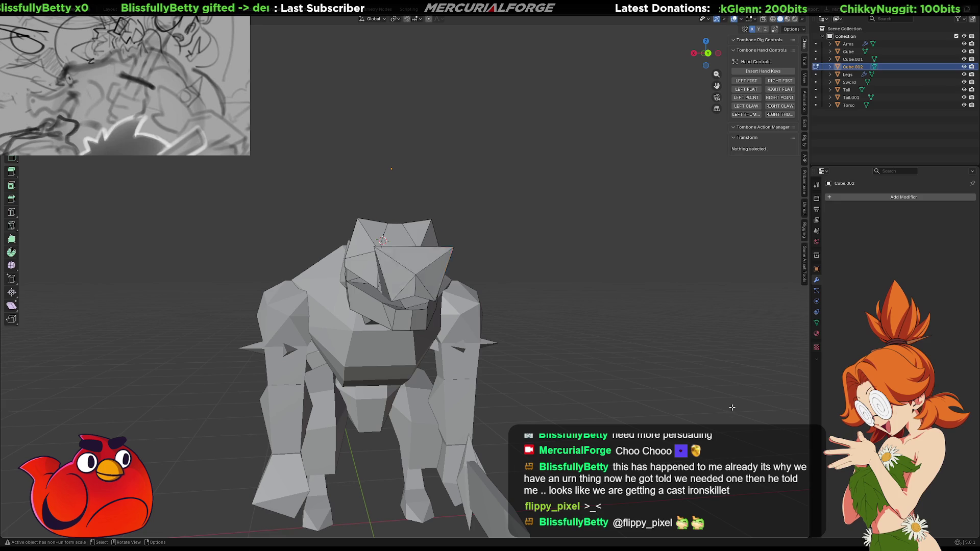
key(ctrl+z)
key(ctrl+z)
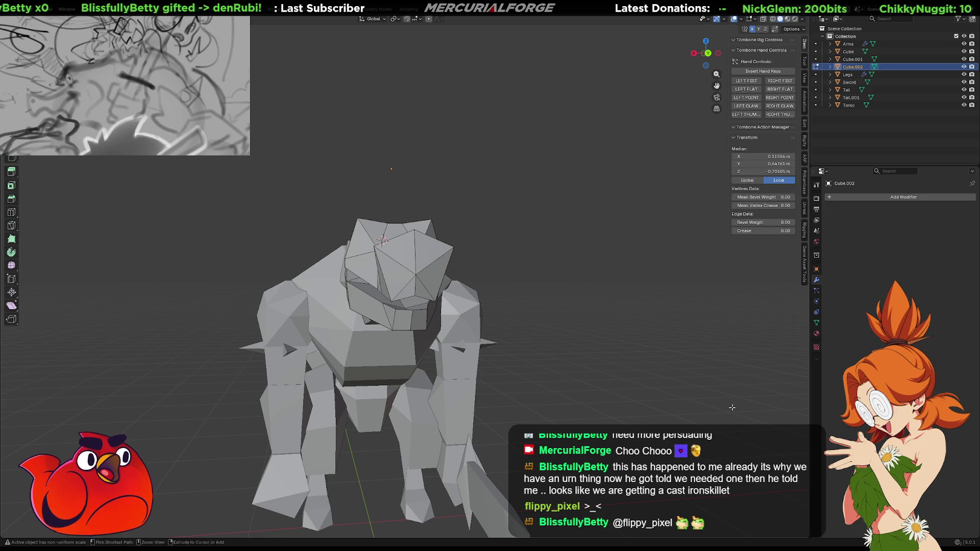
key(ctrl+z)
key(ctrl+z)
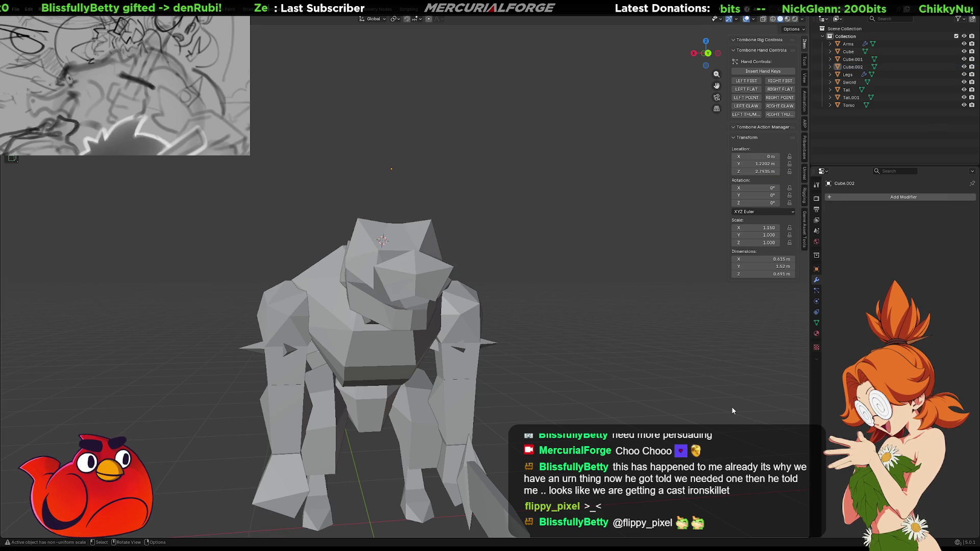
click(638, 371)
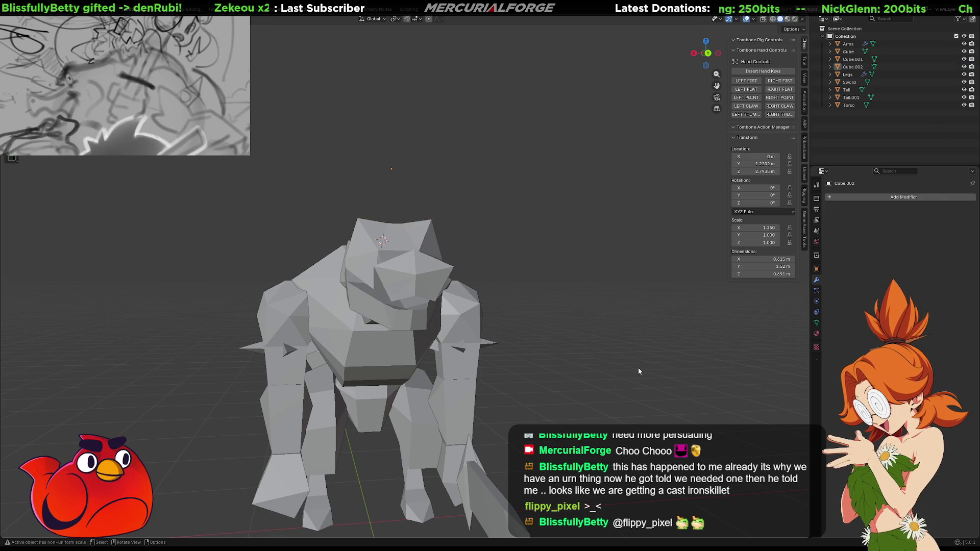
middle_drag(363, 204, 470, 236)
scroll(470, 236, up, 5)
mouse_move(344, 280)
middle_down()
mouse_move(517, 252)
mouse_move(510, 235)
middle_up()
key(Tab)
- Leave Edit Mode and move the whole head object to a new position
click(514, 233)
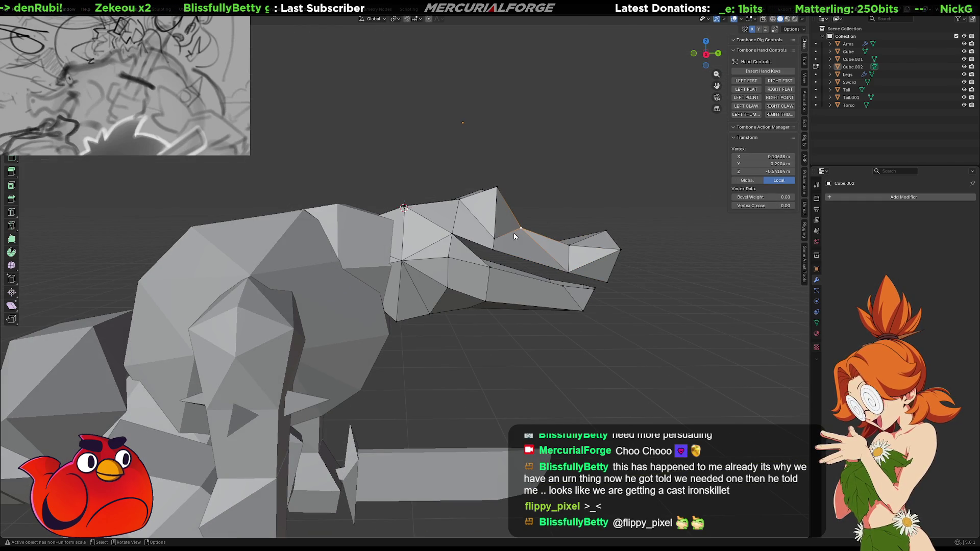
key(Tab)
click(510, 250)
key(g)
key(z)
key(x)
key(y)
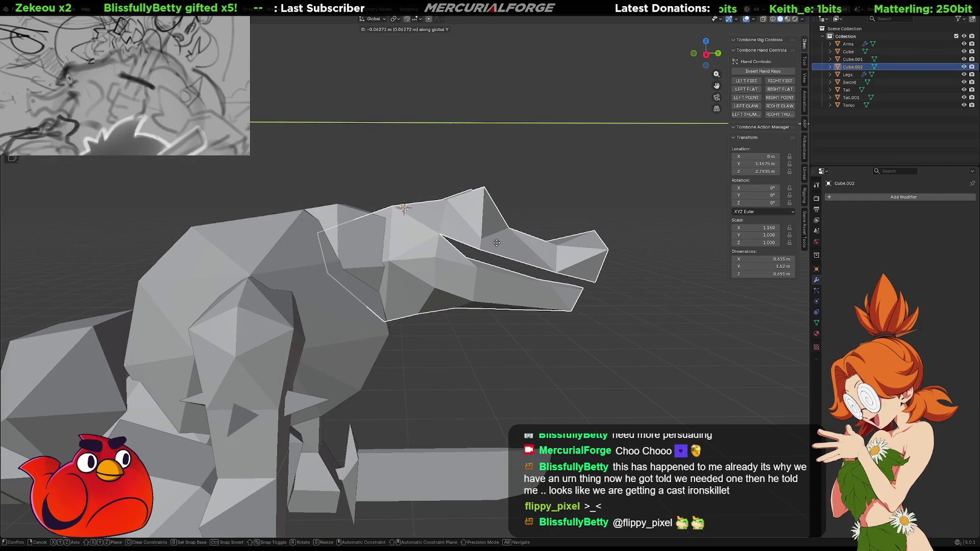
click(499, 241)
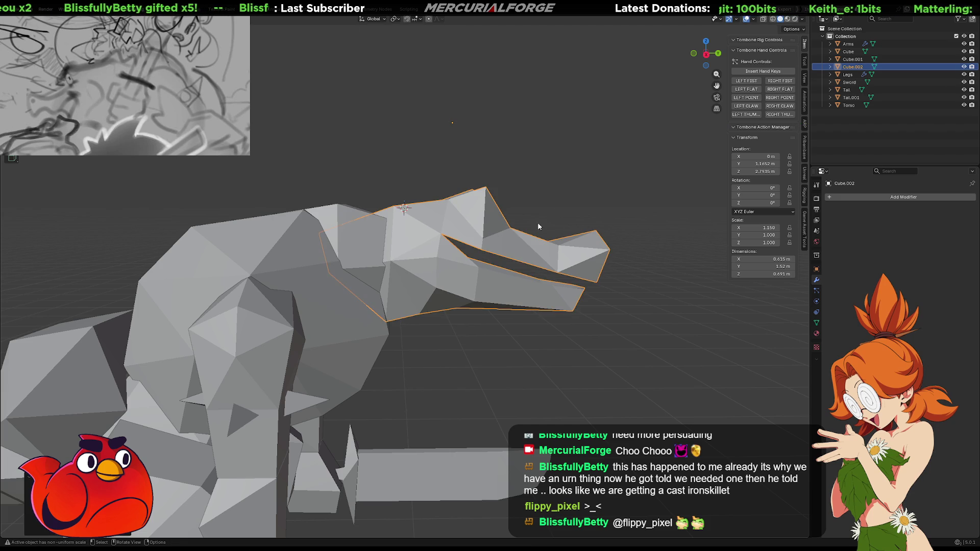
- Select the rounded head piece, Cube.001, sitting on the body
click(563, 204)
mouse_move(563, 204)
middle_down()
mouse_move(500, 236)
mouse_move(512, 293)
mouse_move(657, 251)
mouse_move(570, 253)
middle_up()
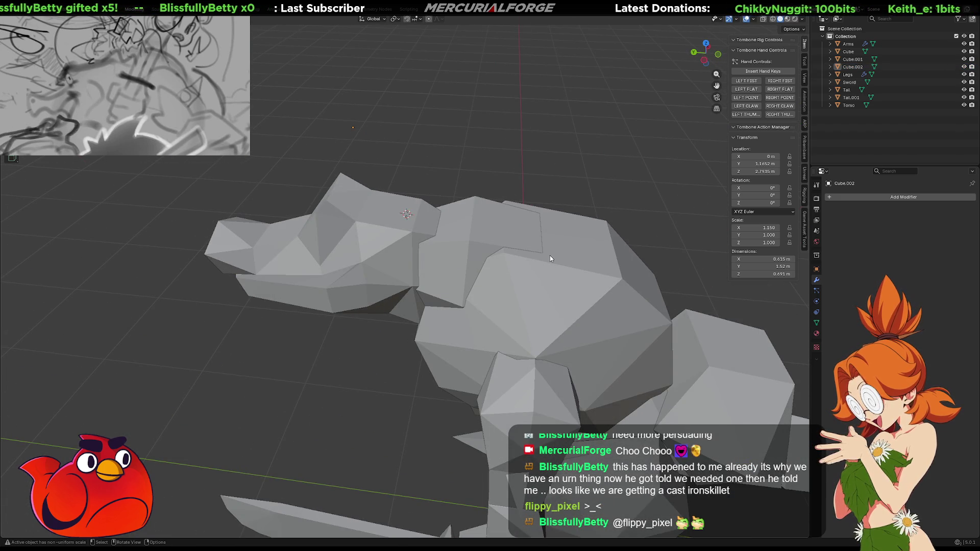
click(475, 244)
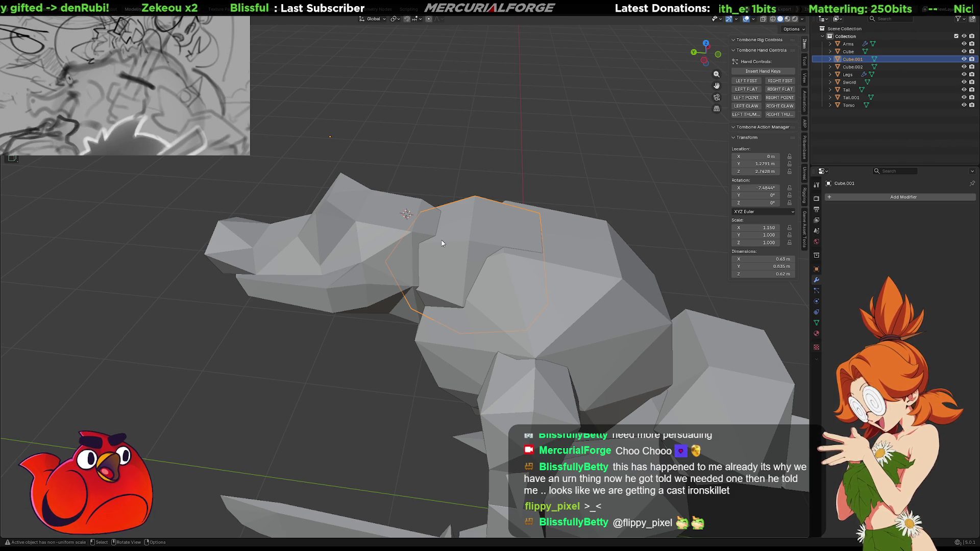
- Move Cube.001 slightly along Z, then select the Cube.002 snout and jaw piece
mouse_move(479, 291)
middle_down()
mouse_move(487, 267)
mouse_move(526, 340)
mouse_move(629, 345)
mouse_move(495, 307)
mouse_move(491, 344)
mouse_move(485, 274)
mouse_move(410, 248)
middle_up()
scroll(491, 344, up, 4)
key(g)
key(z)
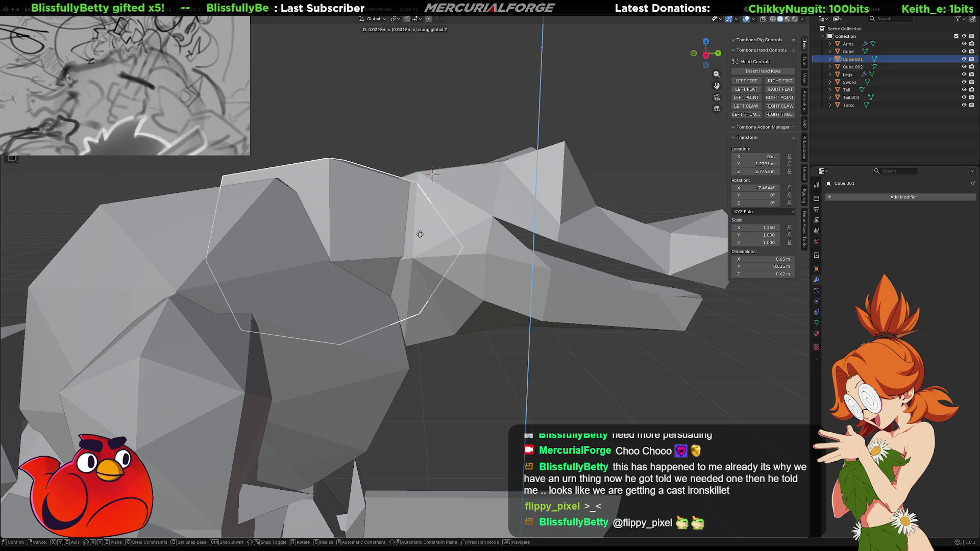
click(421, 250)
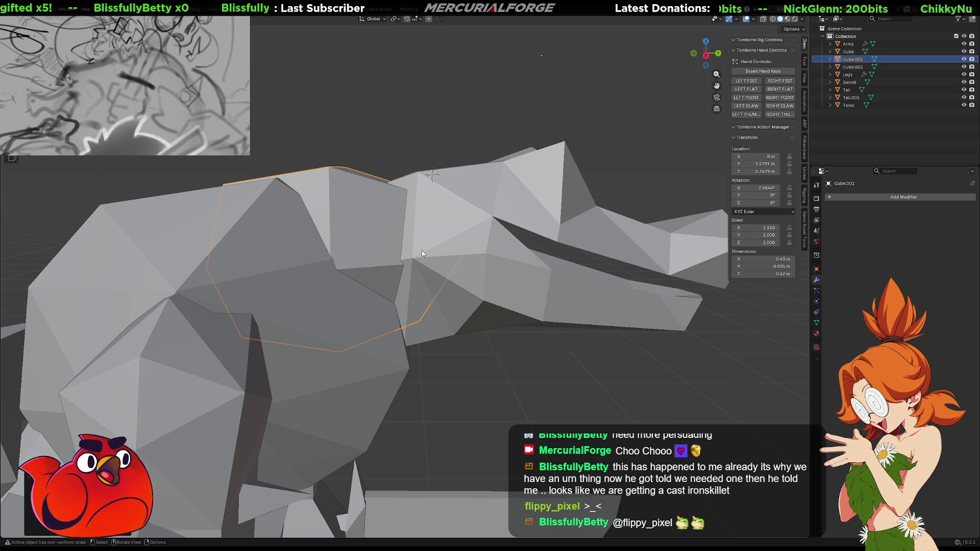
mouse_move(415, 319)
middle_down()
mouse_move(449, 336)
mouse_move(438, 410)
mouse_move(514, 347)
mouse_move(494, 323)
mouse_move(487, 277)
mouse_move(499, 291)
mouse_move(449, 313)
middle_up()
click(487, 277)
key(g)
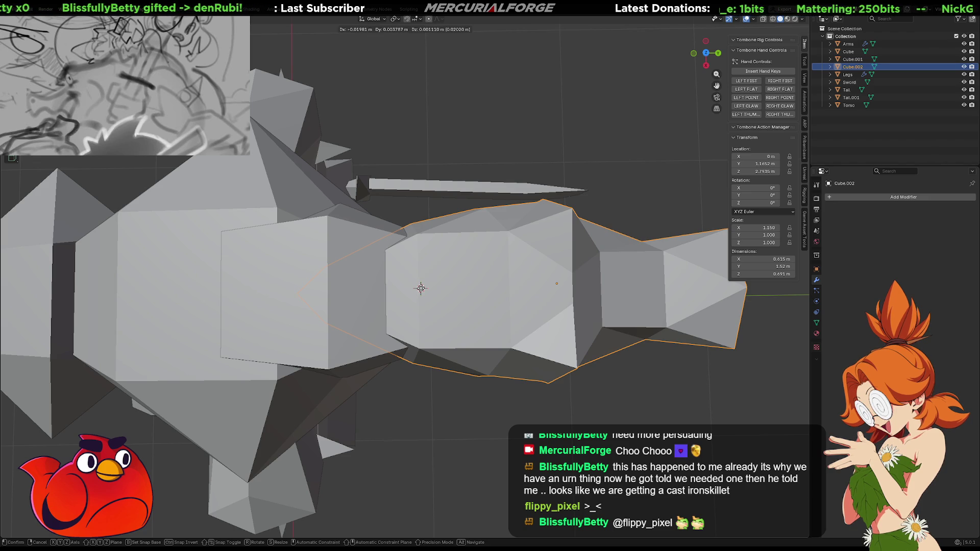
click(419, 290)
mouse_move(474, 341)
middle_down()
mouse_move(474, 301)
mouse_move(421, 328)
mouse_move(321, 332)
mouse_move(483, 324)
mouse_move(466, 342)
middle_up()
scroll(475, 296, down, 5)
scroll(460, 342, up, 2)
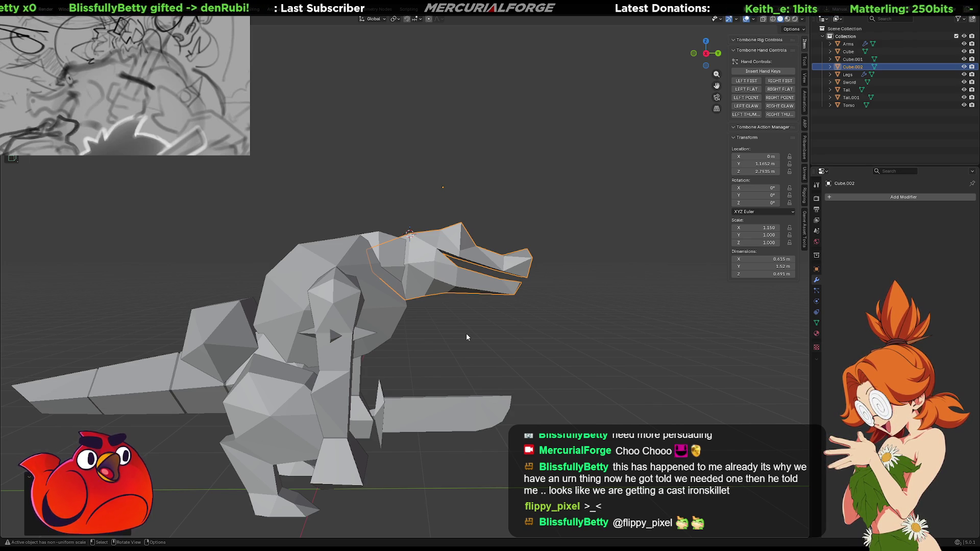
scroll(489, 285, up, 3)
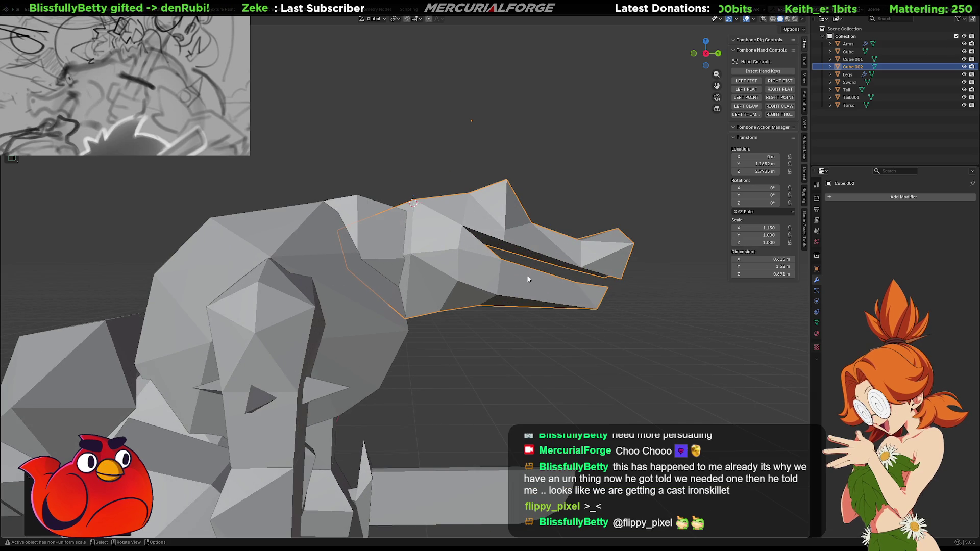
mouse_move(529, 280)
middle_down()
mouse_move(359, 288)
mouse_move(321, 313)
mouse_move(310, 365)
mouse_move(342, 307)
mouse_move(367, 280)
mouse_move(373, 286)
mouse_move(326, 256)
mouse_move(499, 266)
middle_up()
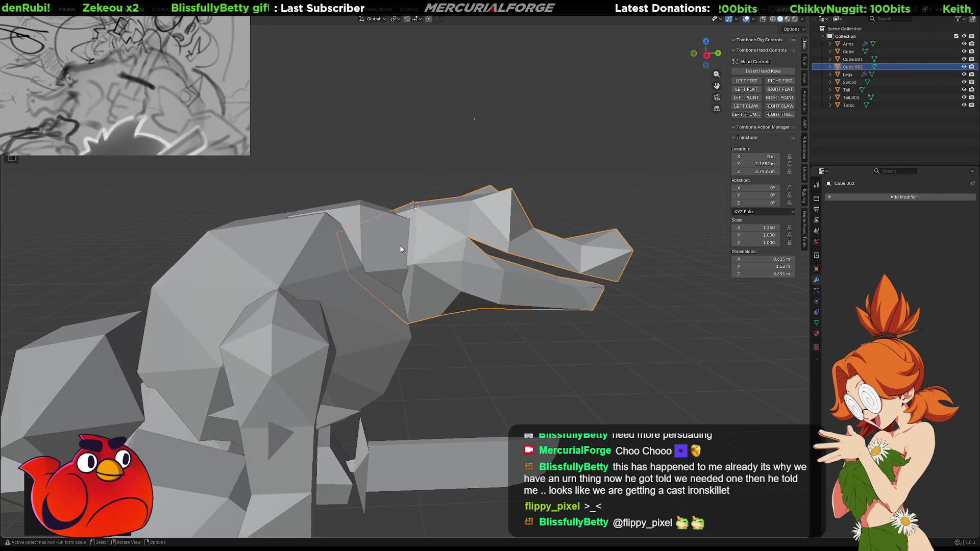
- Tilt Cube.001 a few degrees around X and raise it slightly along Z
click(384, 238)
key(r)
key(x)
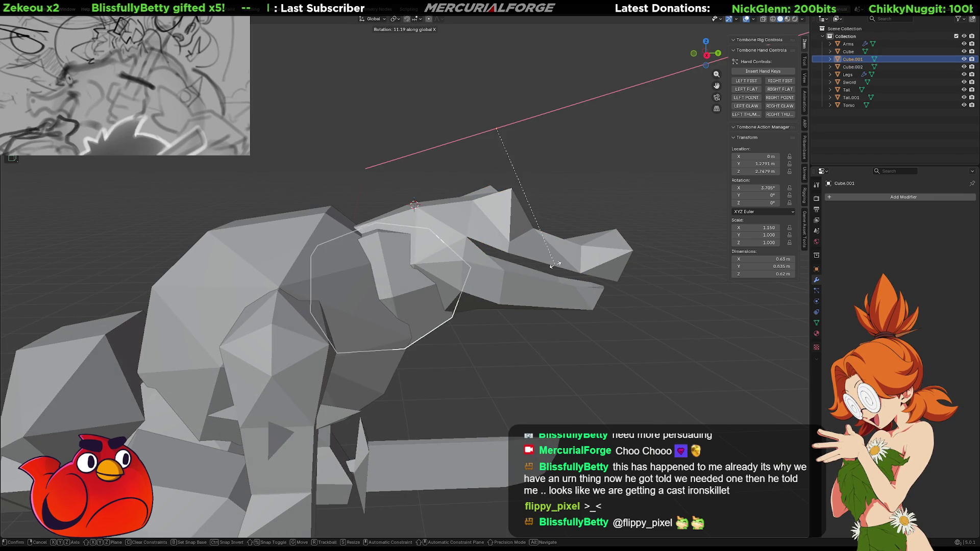
key(g)
key(z)
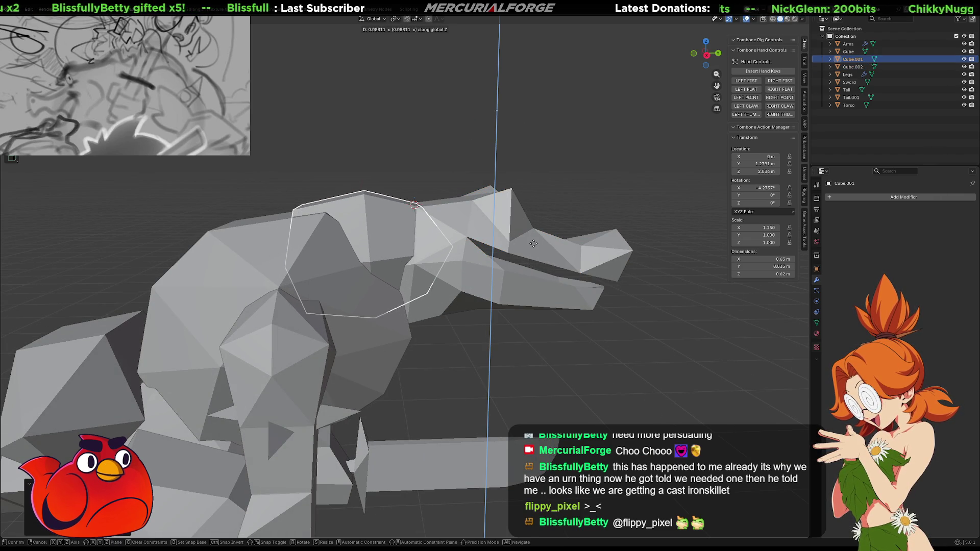
click(533, 247)
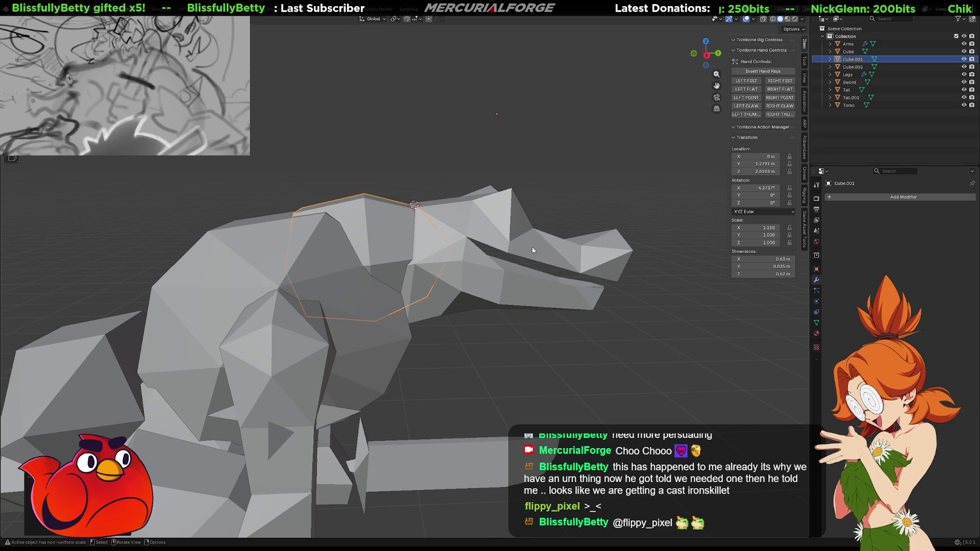
- Add the snout piece to the selection and set the Pivot Point to 3D Cursor
shift+click(477, 232)
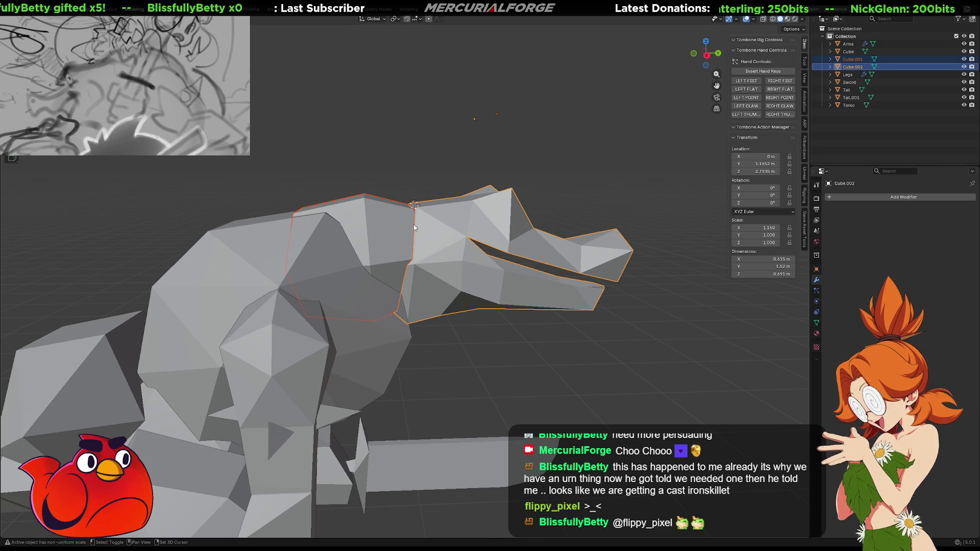
key(r)
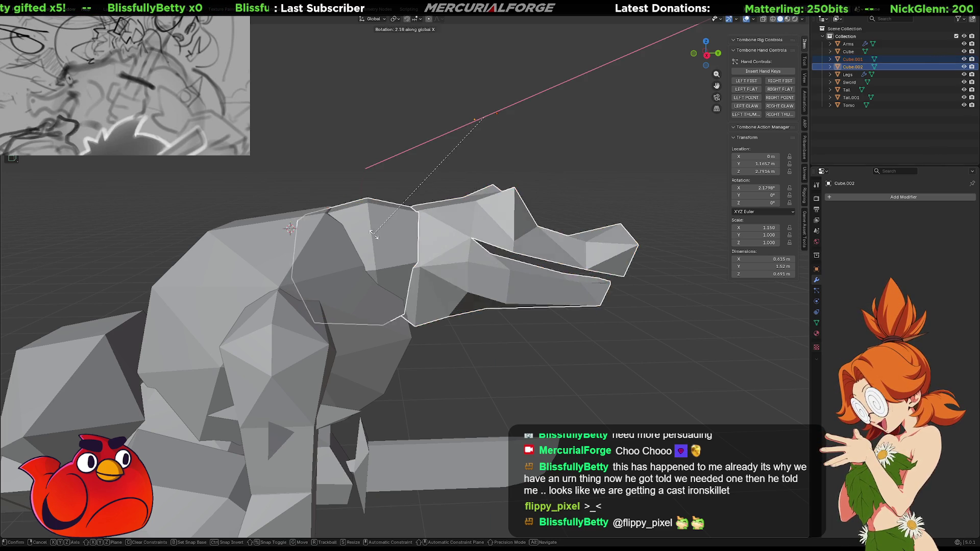
key(Escape)
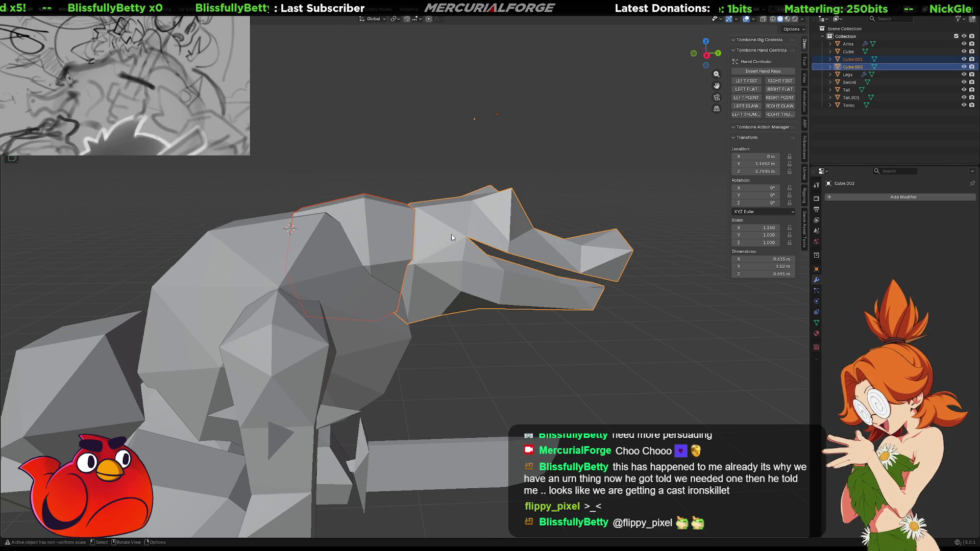
key(x)
key(Escape)
key(period)
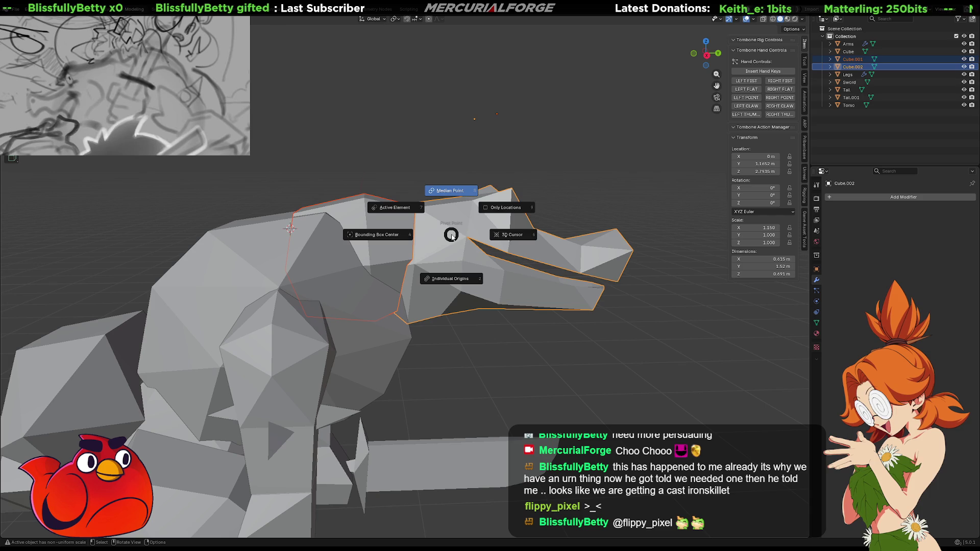
click(506, 237)
- Place the 3D cursor at the neck joint and trial X rotations of the head, undoing them
key(r)
key(x)
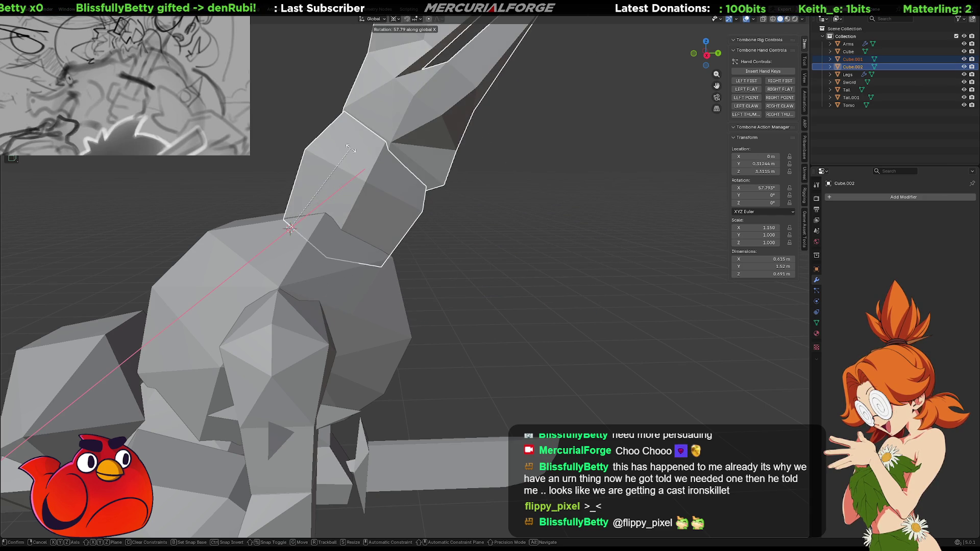
click(352, 154)
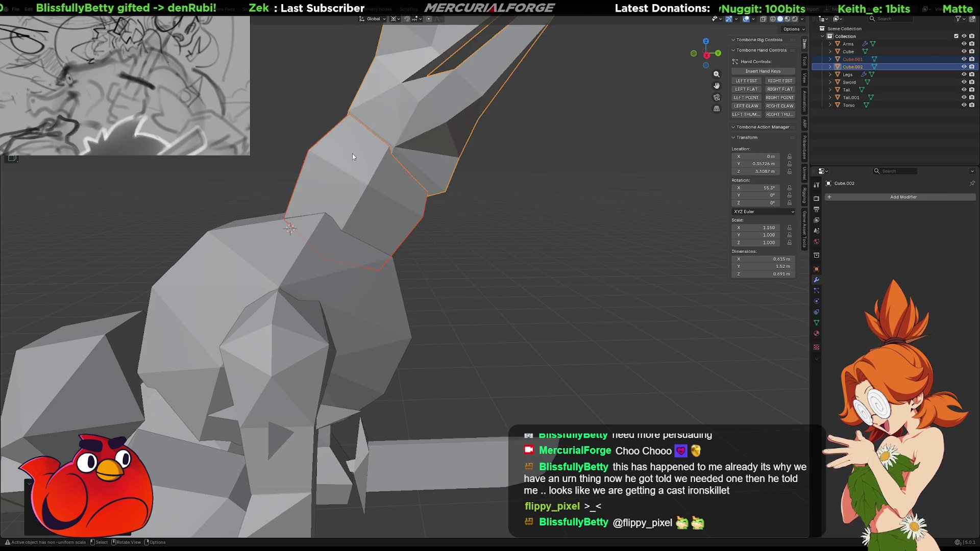
key(ctrl+z)
shift+right_click(276, 293)
key(r)
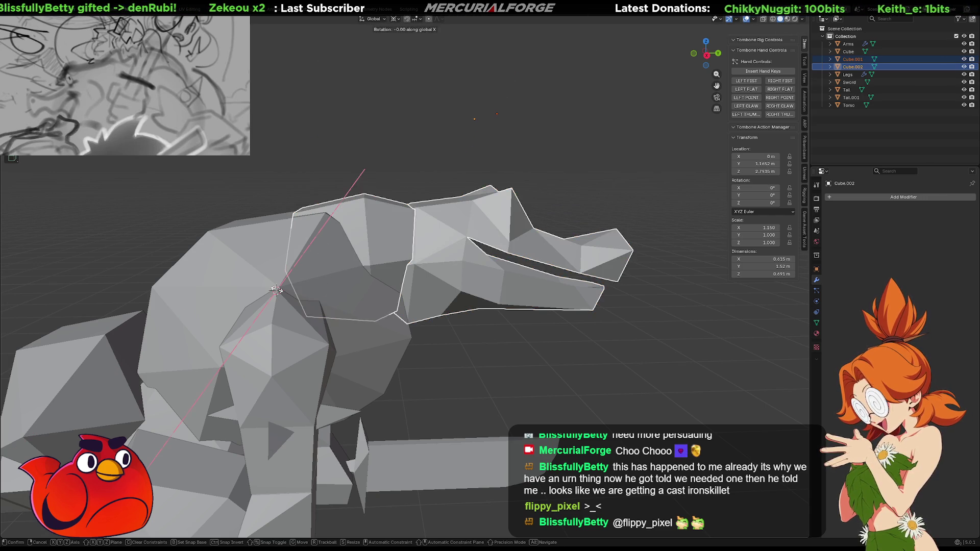
key(x)
click(256, 271)
scroll(316, 269, down, 5)
mouse_move(424, 283)
middle_down()
mouse_move(216, 284)
mouse_move(343, 282)
middle_up()
key(ctrl+z)
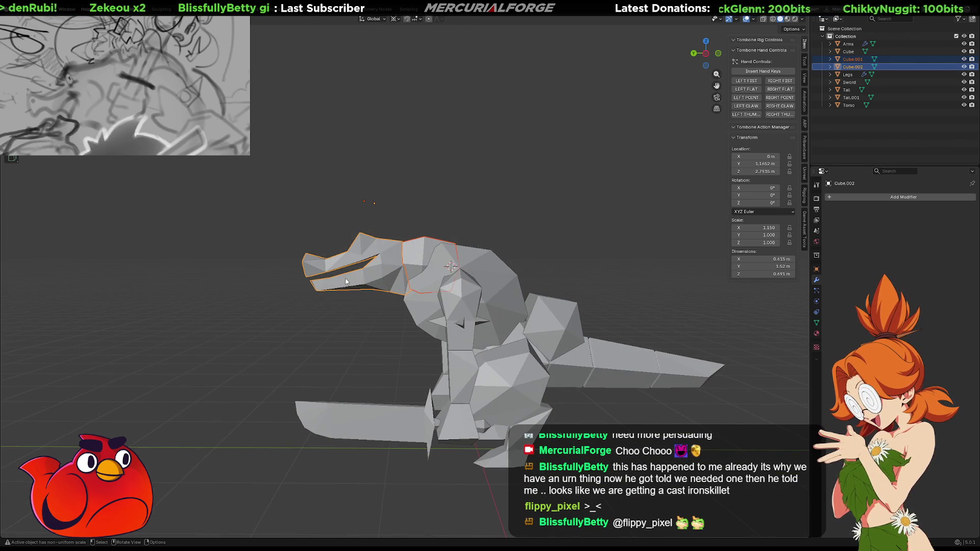
- Switch to the right orthographic view and undo a trial upward head rotation
key(KP_1)
key(KP_3)
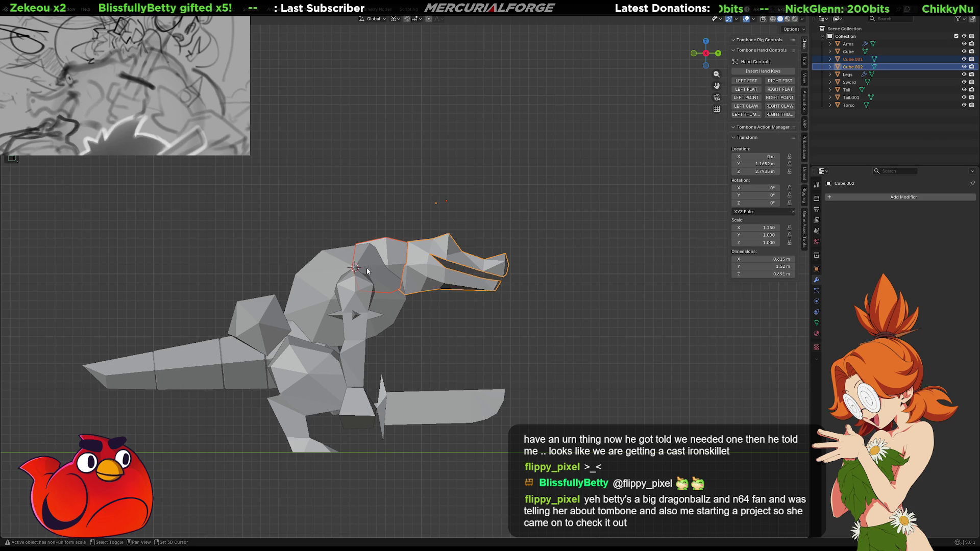
key(g)
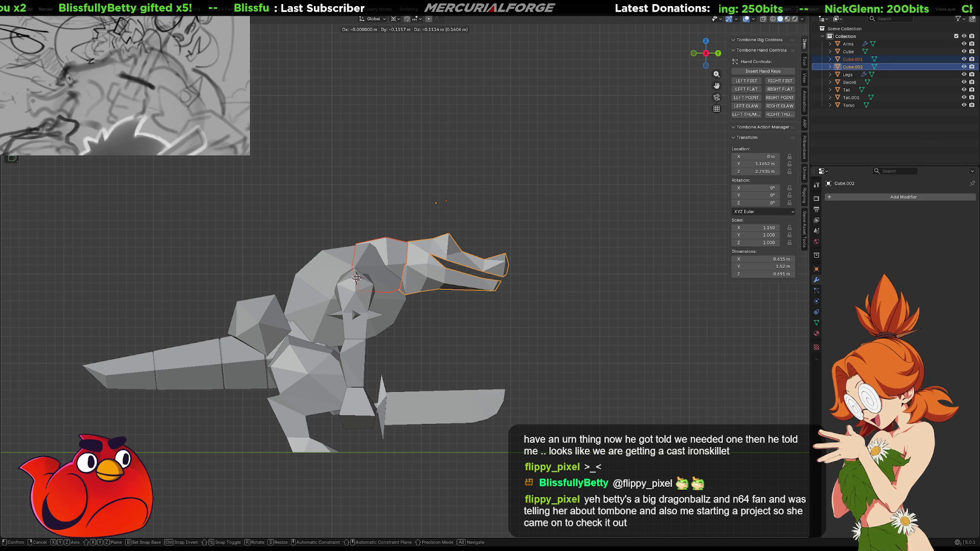
key(r)
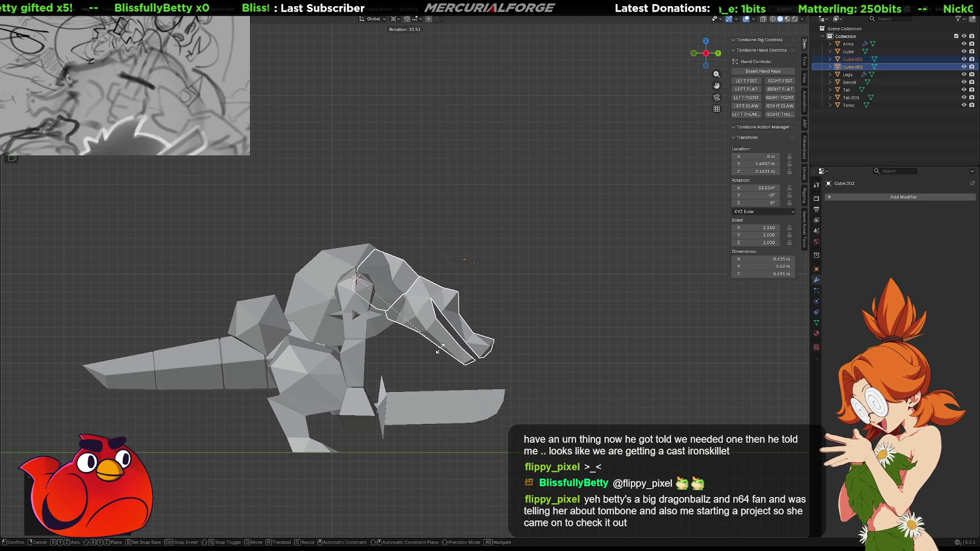
click(402, 247)
key(ctrl+z)
- Move the 3D cursor to the neck and cancel further trial rotations, keeping the head unrotated
key(r)
key(g)
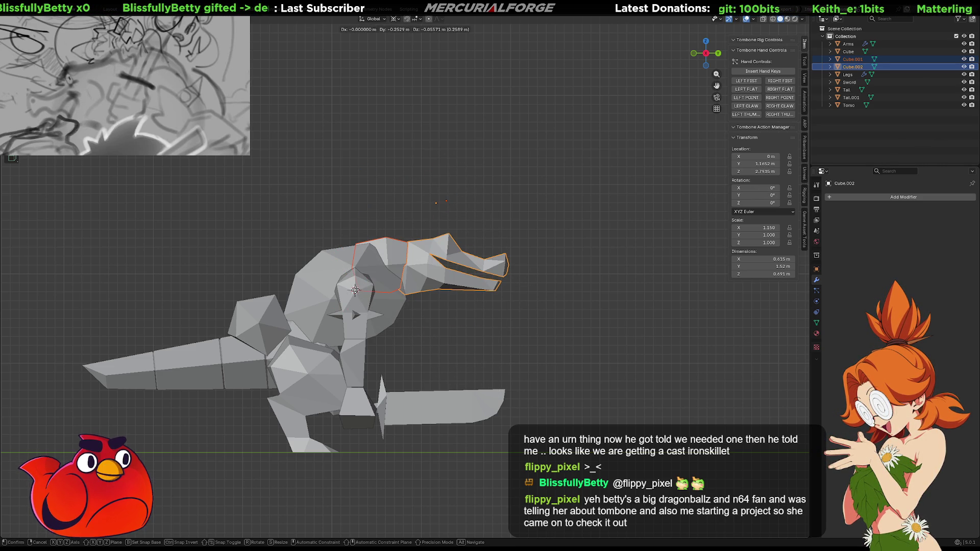
click(356, 276)
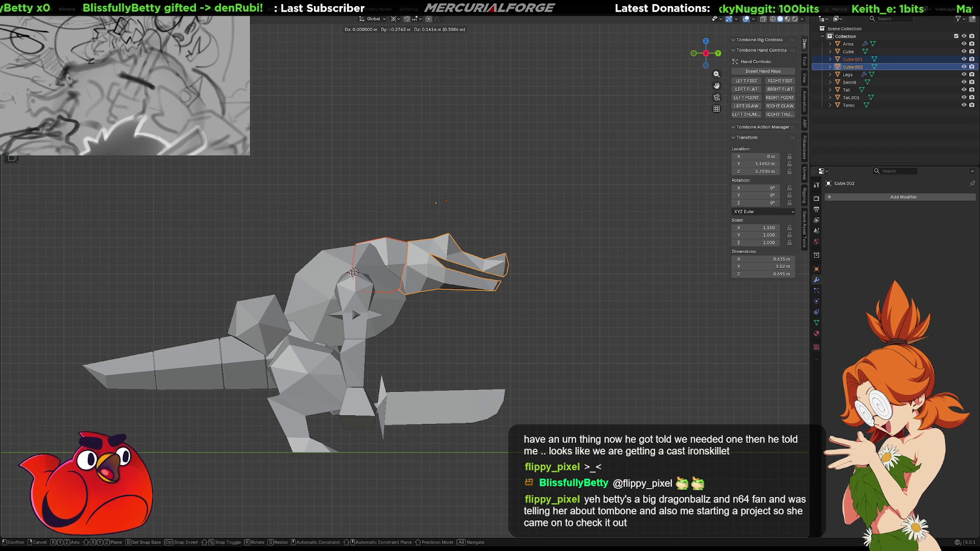
key(r)
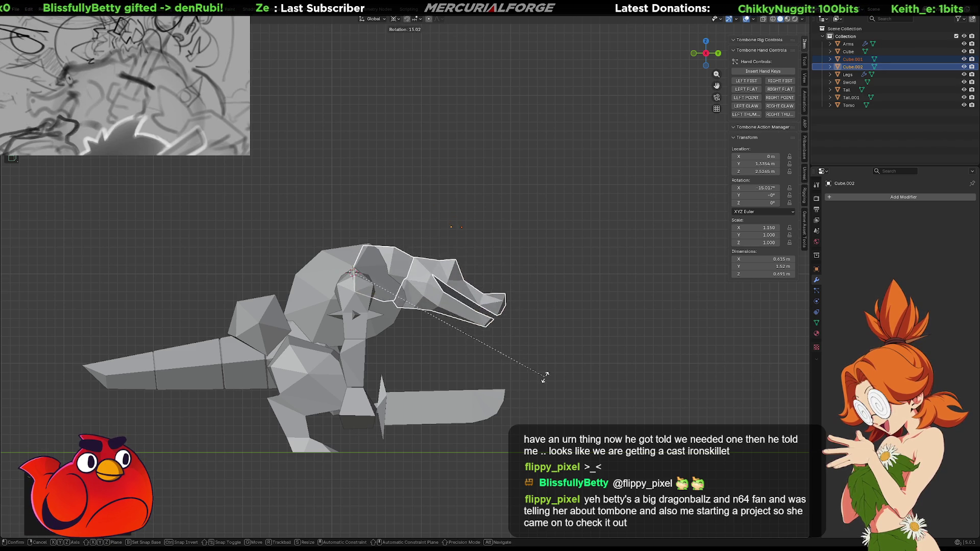
key(Escape)
shift+right_click(362, 286)
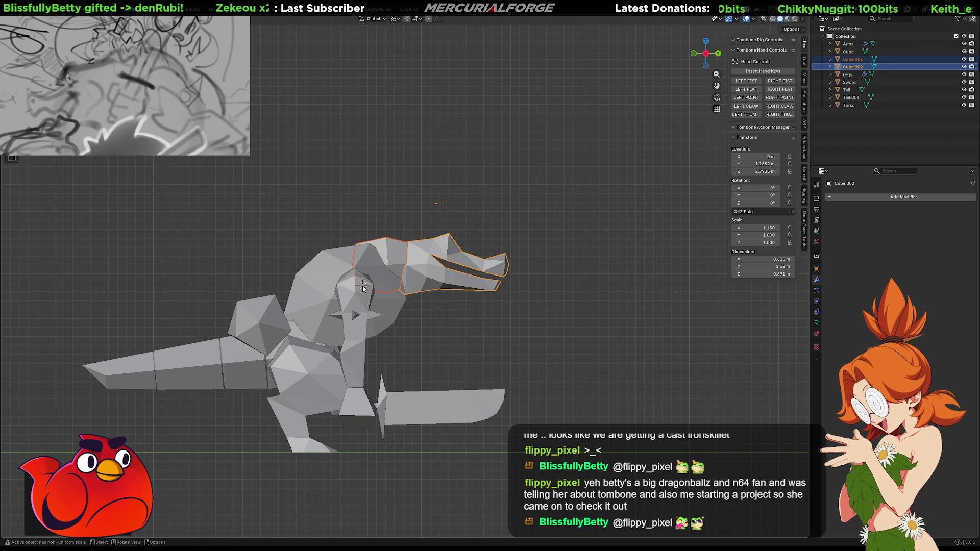
key(r)
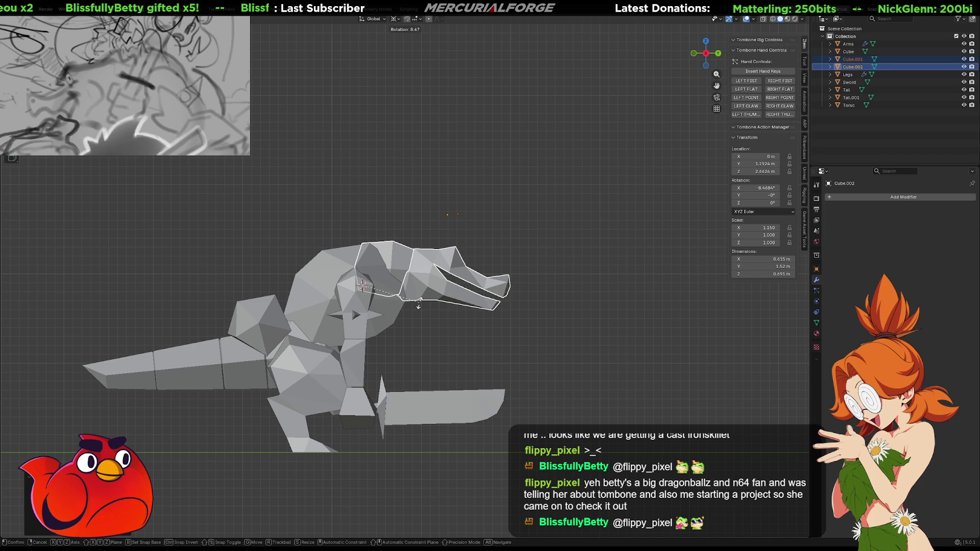
key(Escape)
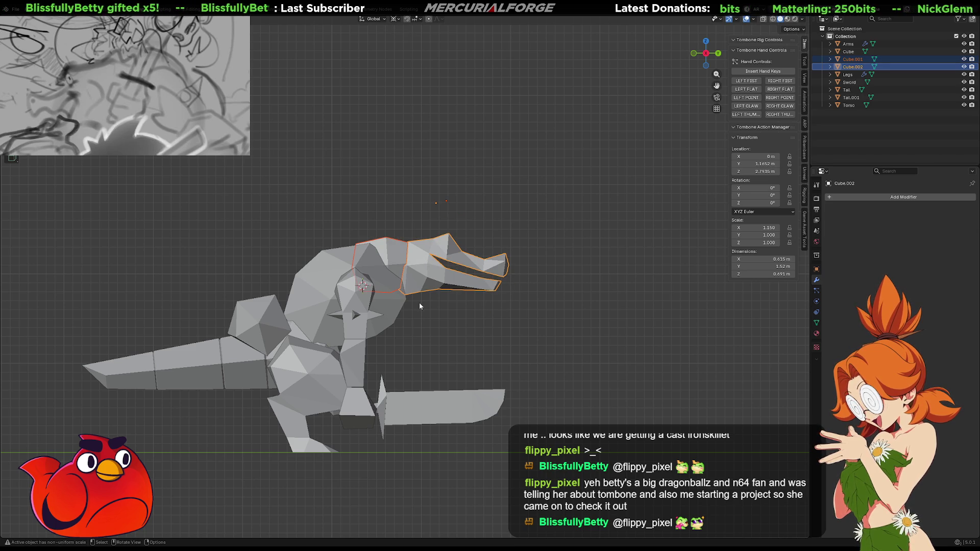
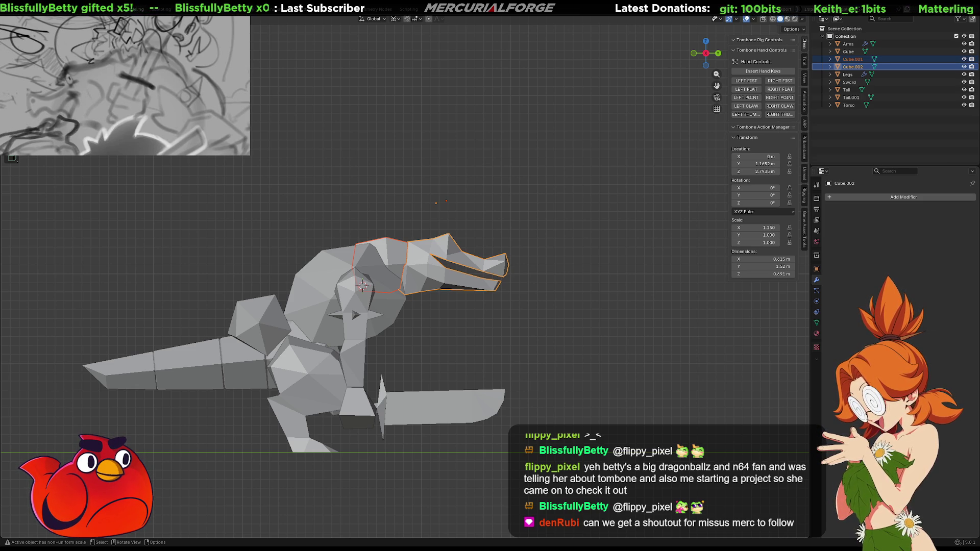
- Try a first head rotation, cancel it, and check the creature in front, side and top views
shift+middle_drag(596, 343, 600, 340)
key(r)
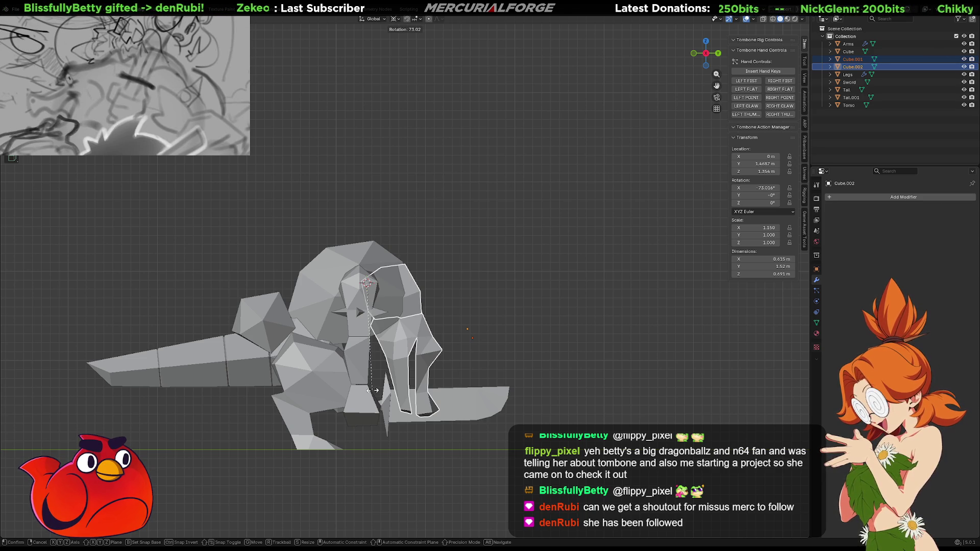
key(Escape)
mouse_move(453, 284)
middle_down()
mouse_move(532, 361)
mouse_move(457, 284)
middle_up()
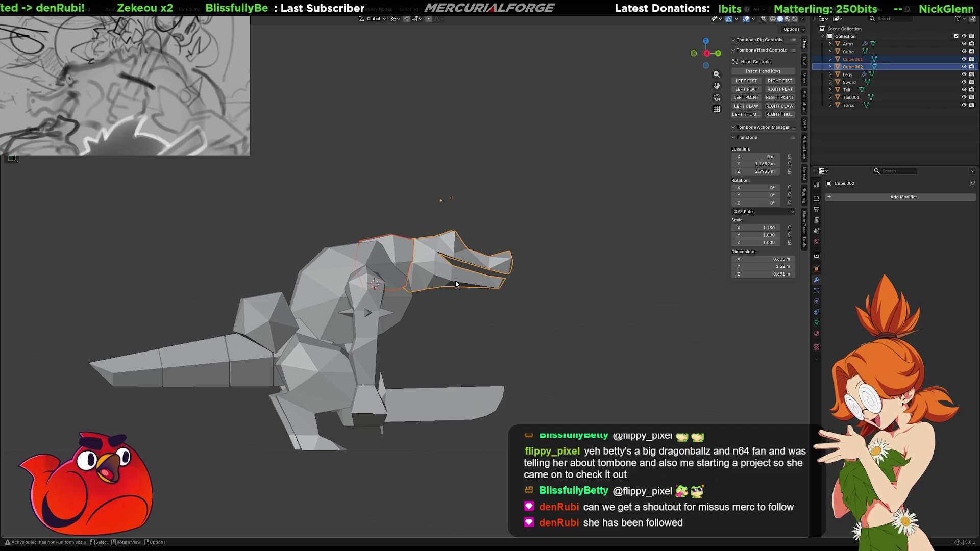
key(KP_1)
key(KP_3)
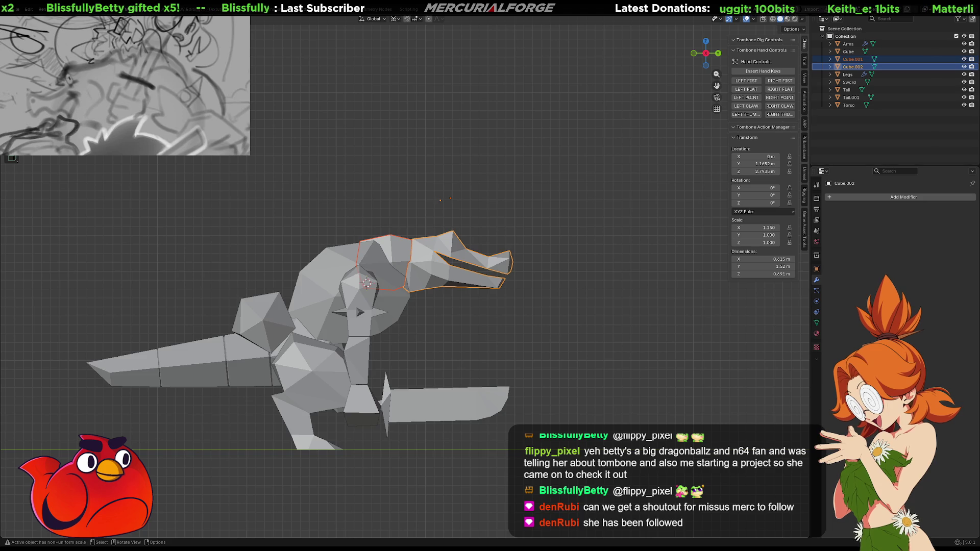
key(KP_1)
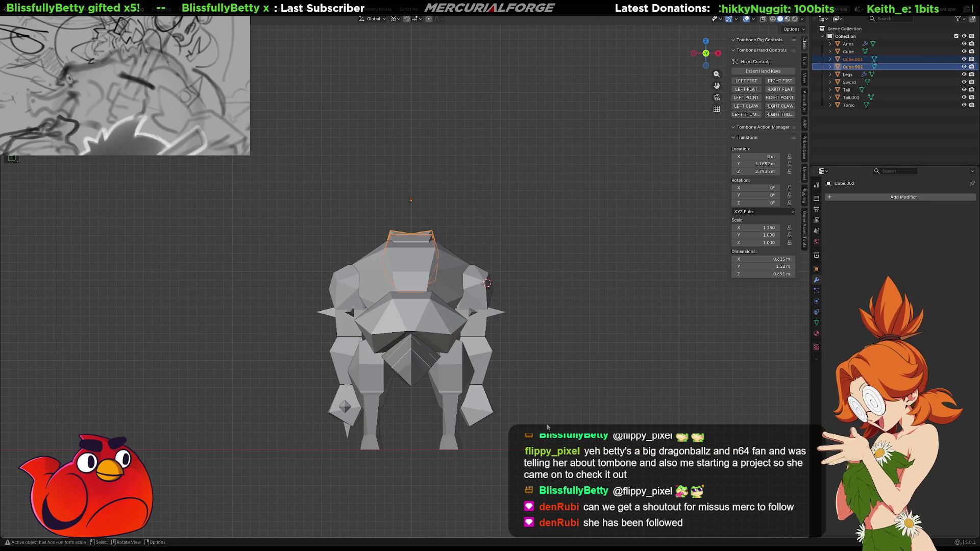
key(KP_7)
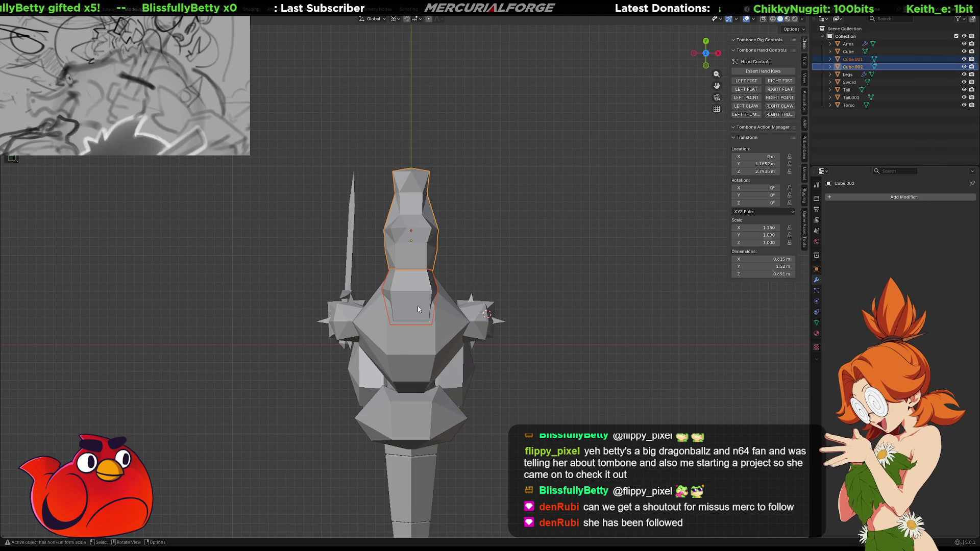
- Rotate the head around a chest pivot, inspect it in perspective, then undo the rotation
shift+right_click(410, 307)
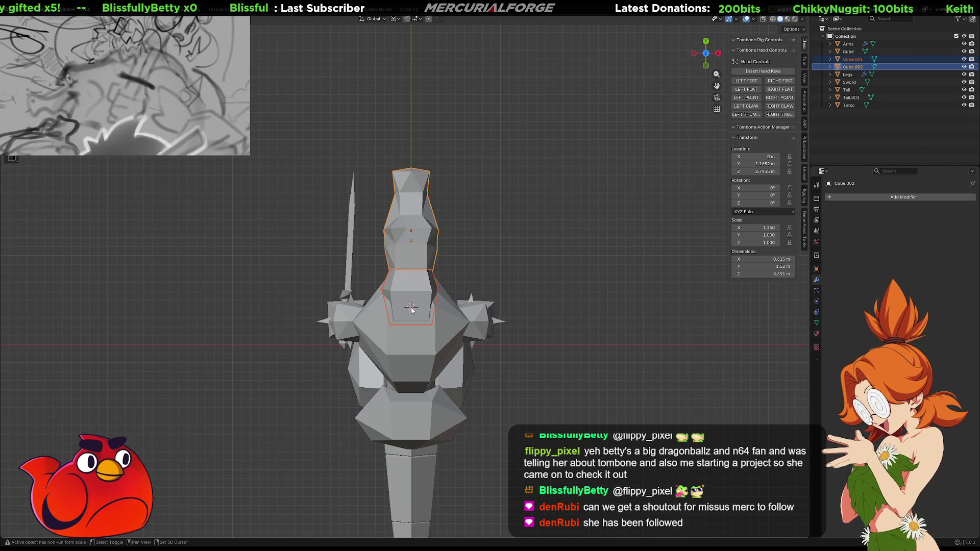
key(r)
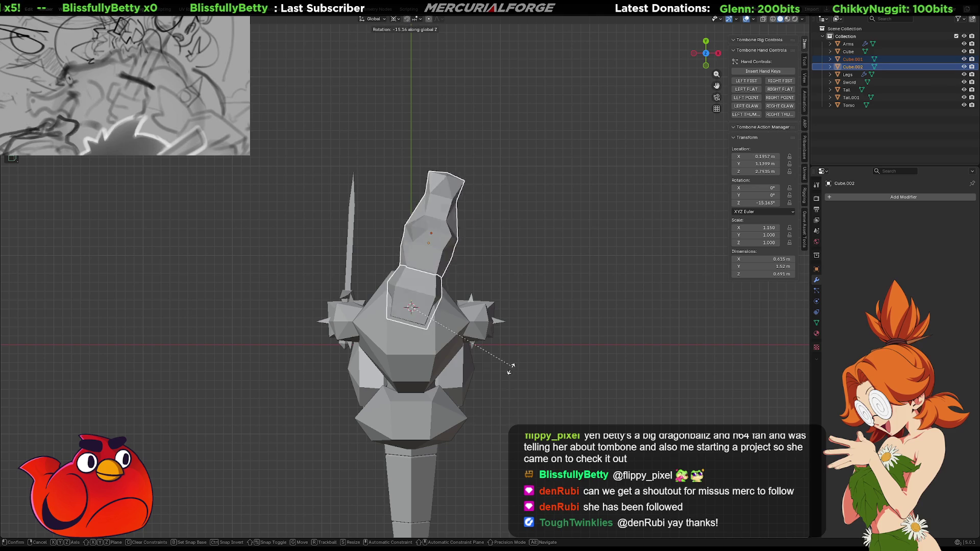
click(483, 400)
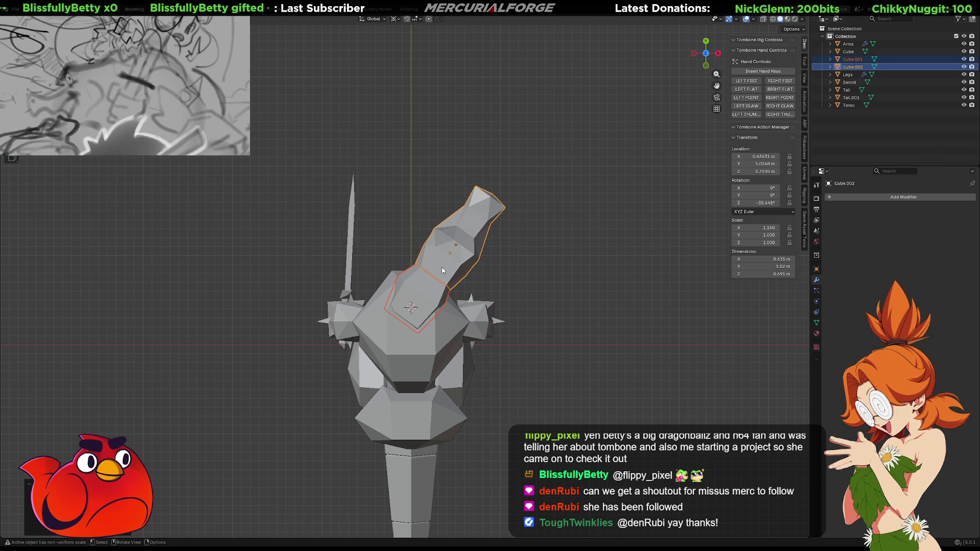
click(427, 281)
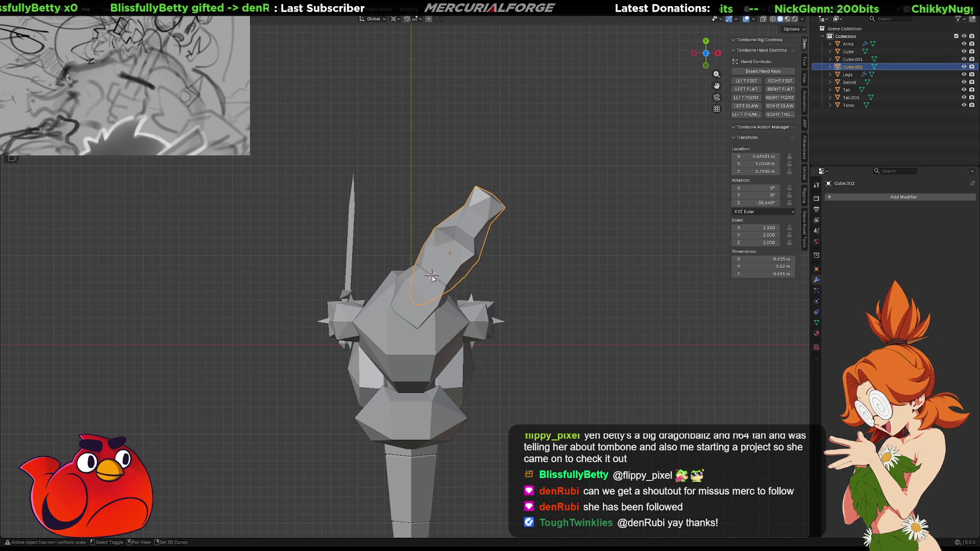
key(r)
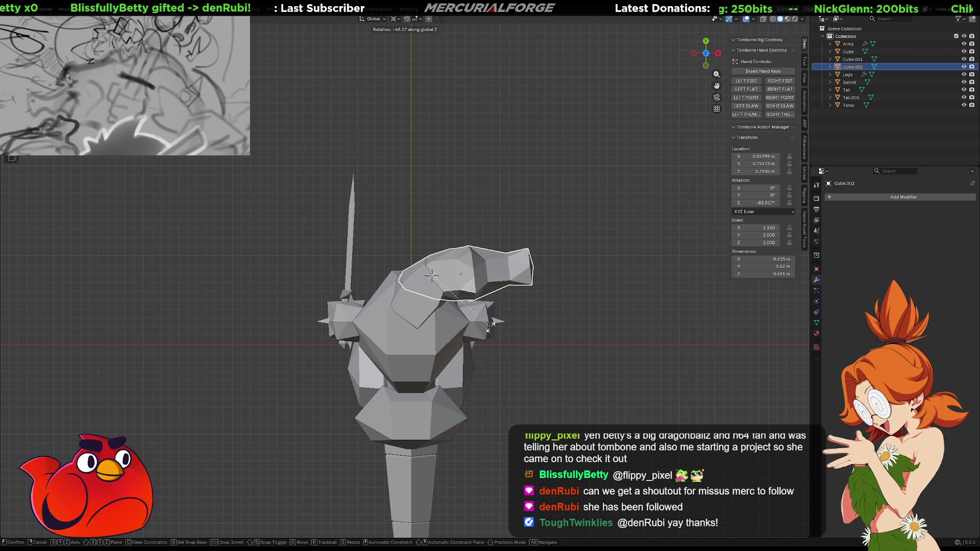
click(490, 325)
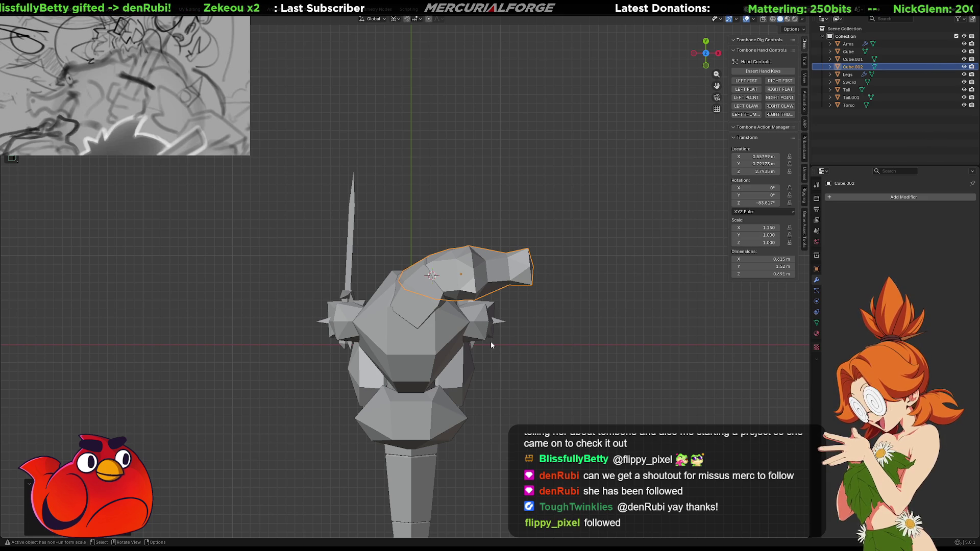
key(KP_1)
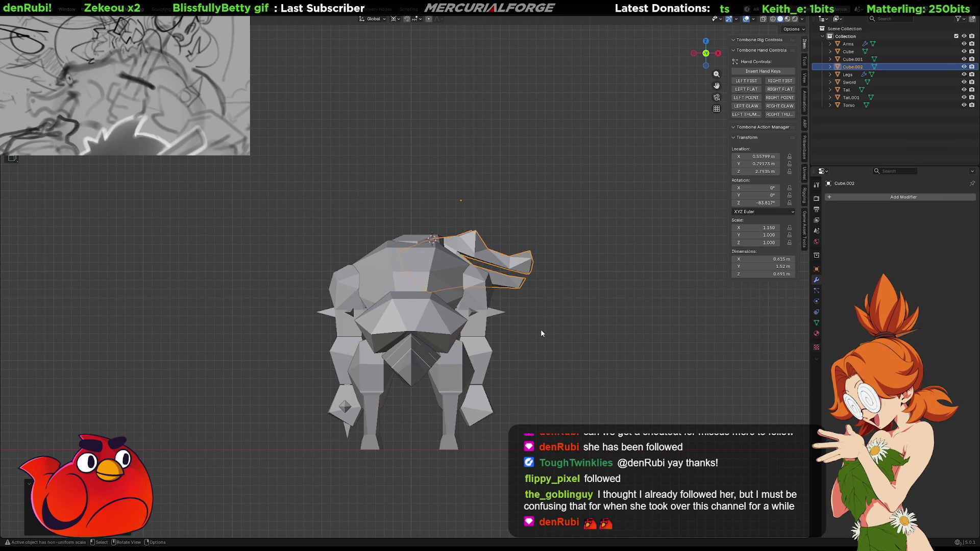
key(KP_5)
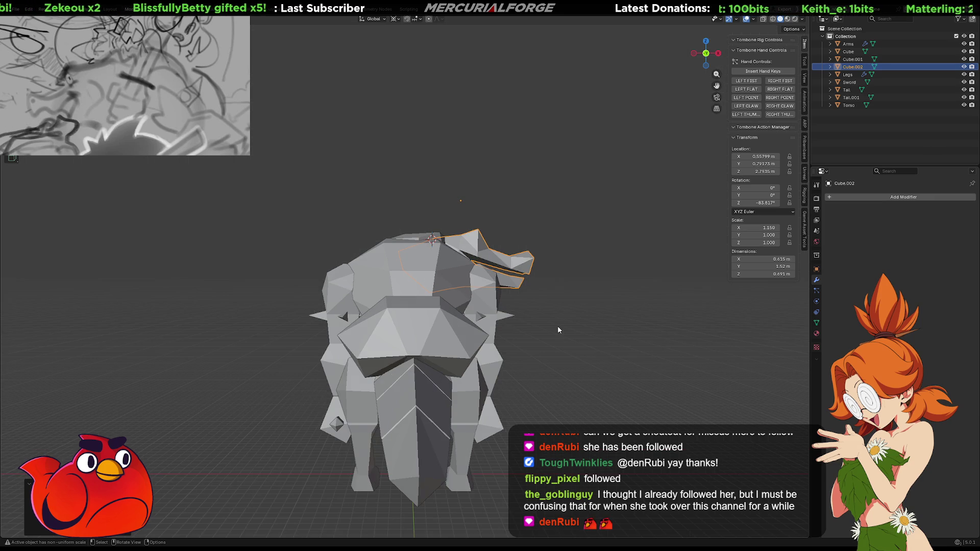
mouse_move(558, 329)
middle_down()
mouse_move(488, 342)
mouse_move(271, 333)
mouse_move(394, 327)
mouse_move(382, 360)
mouse_move(419, 395)
mouse_move(509, 344)
mouse_move(426, 335)
mouse_move(353, 364)
mouse_move(314, 415)
mouse_move(401, 334)
mouse_move(299, 321)
mouse_move(446, 291)
middle_up()
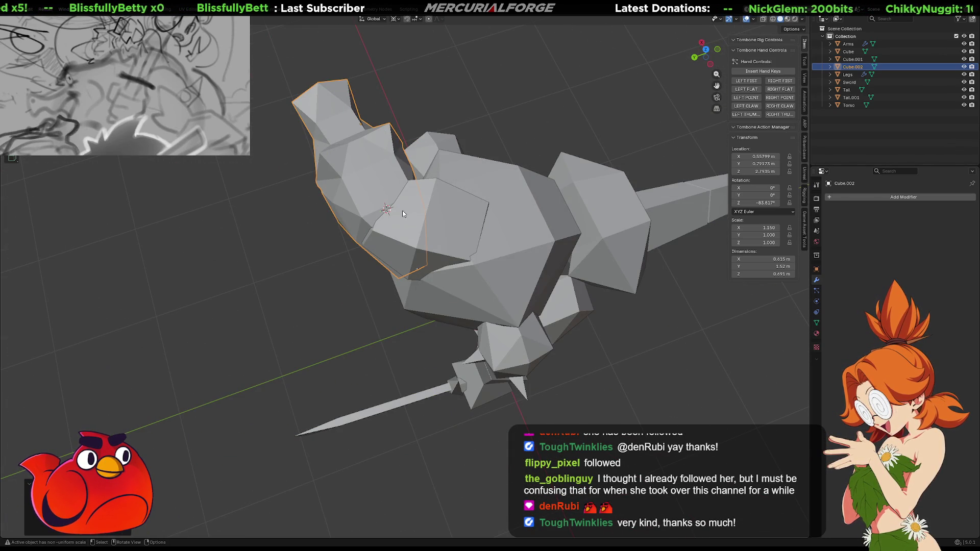
mouse_move(449, 240)
middle_down()
mouse_move(472, 206)
mouse_move(530, 181)
mouse_move(383, 228)
mouse_move(460, 216)
mouse_move(460, 224)
mouse_move(587, 225)
mouse_move(470, 227)
middle_up()
key(ctrl+z)
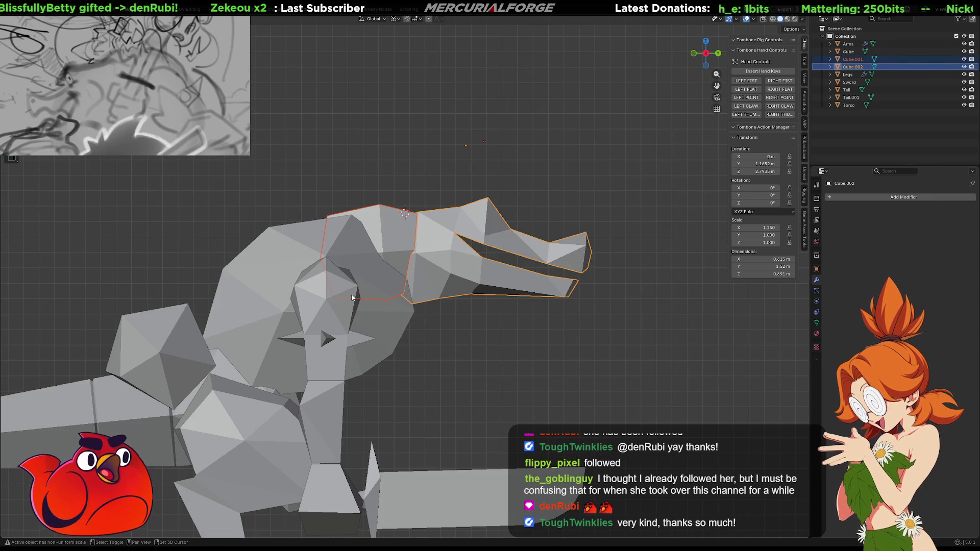
- Pivot on the face and, after several cancelled trials, tilt Cube.002 back to about 83° on X
shift+right_click(340, 284)
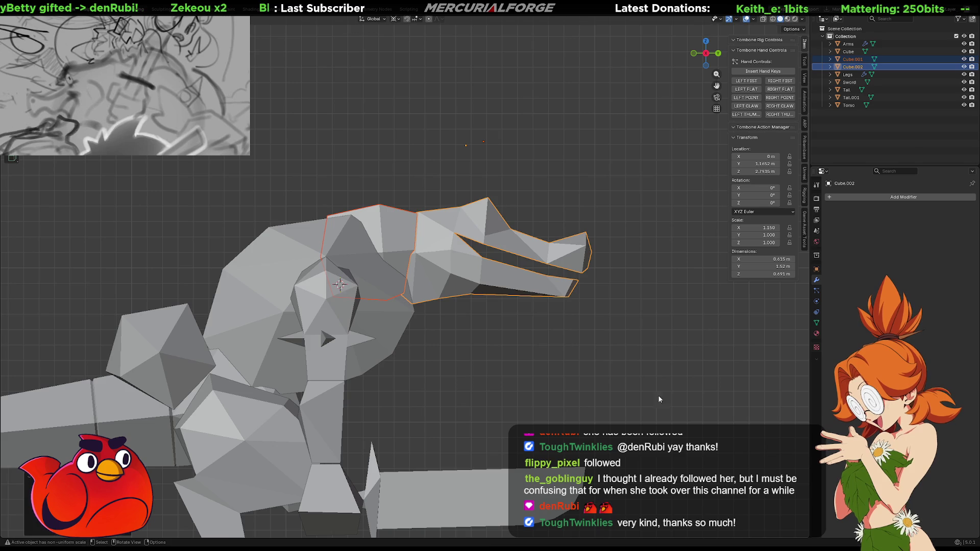
scroll(650, 385, down, 3)
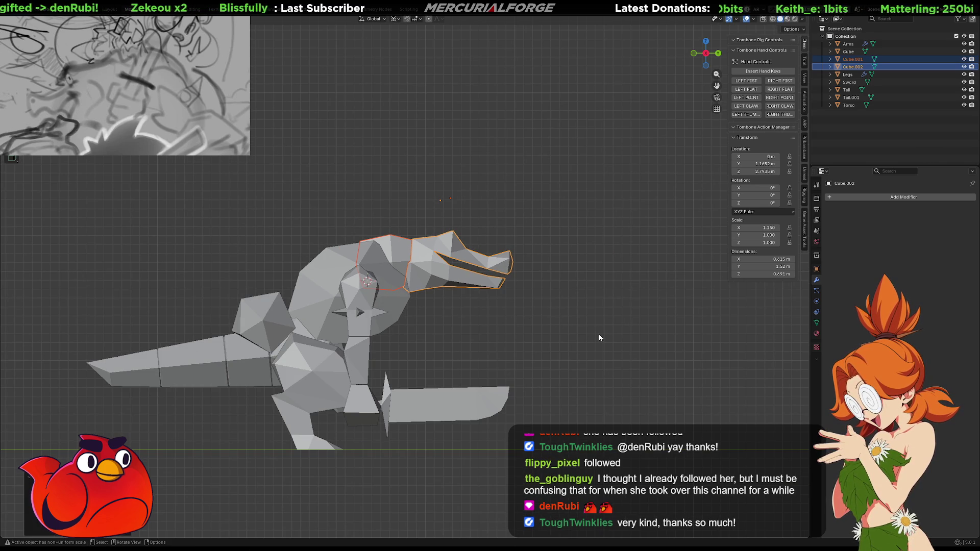
key(r)
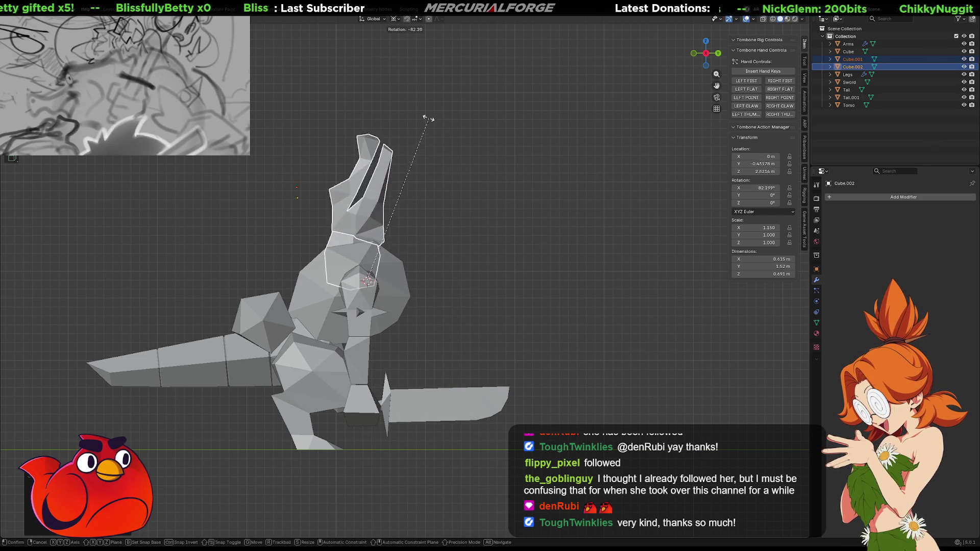
key(Escape)
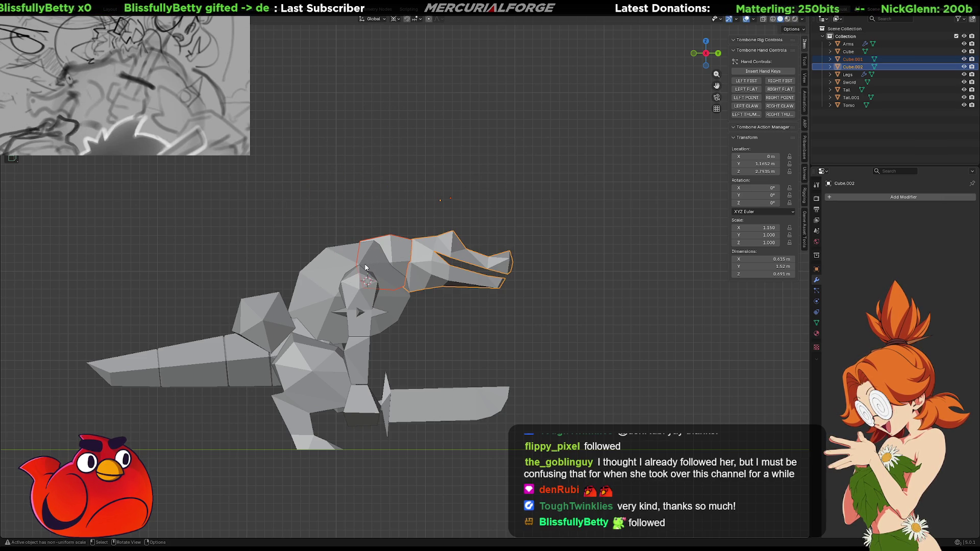
key(g)
key(r)
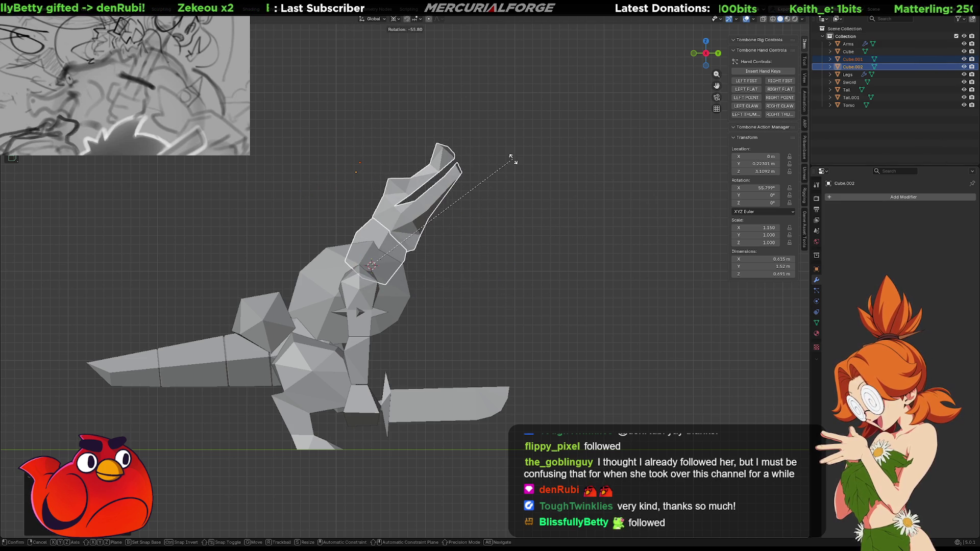
key(Escape)
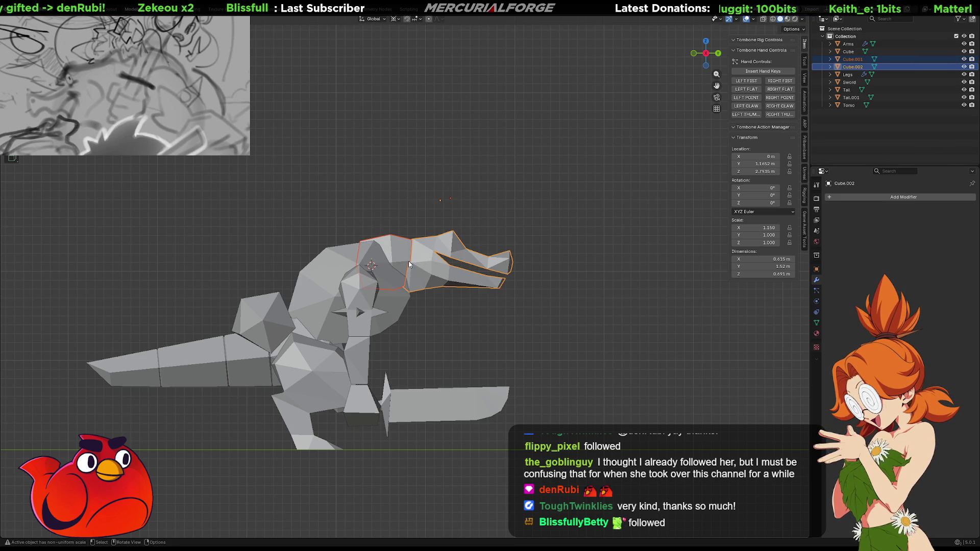
key(r)
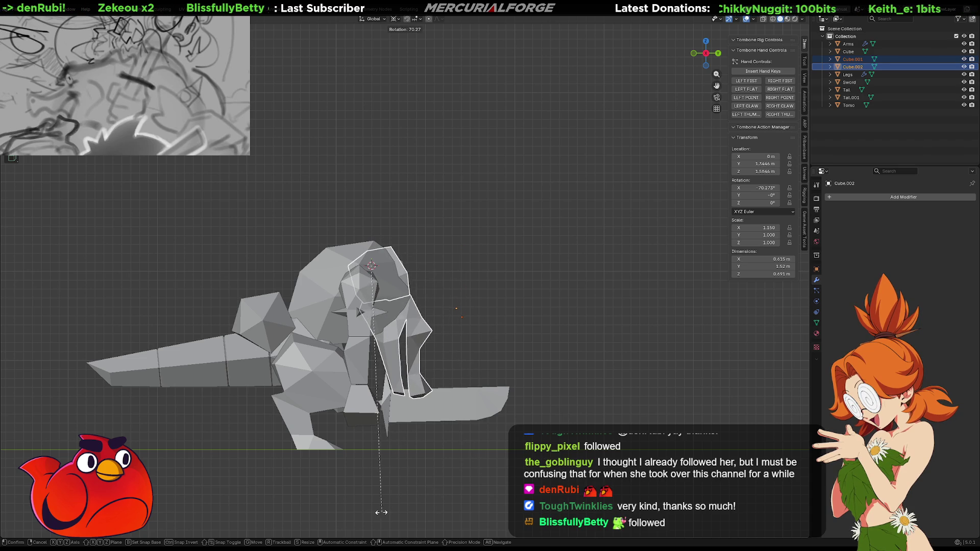
key(Escape)
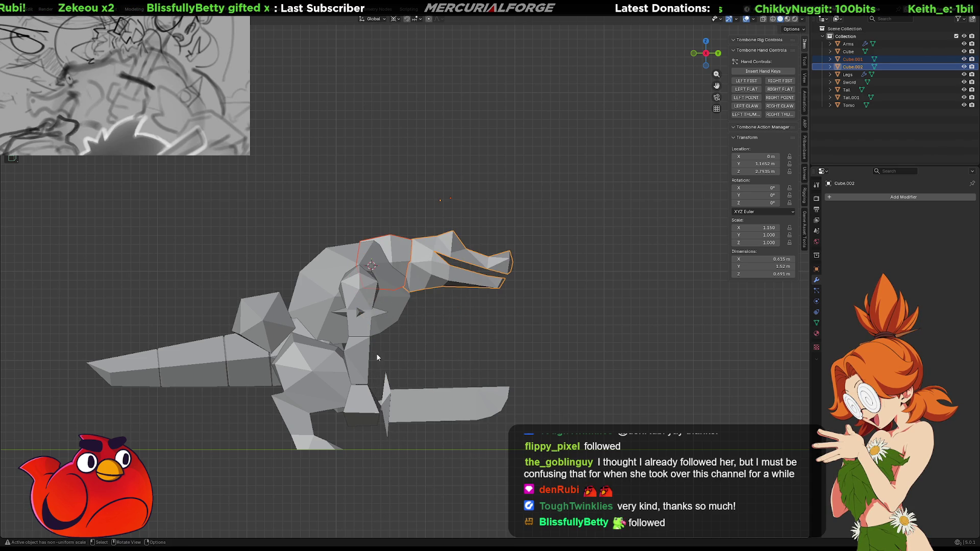
key(g)
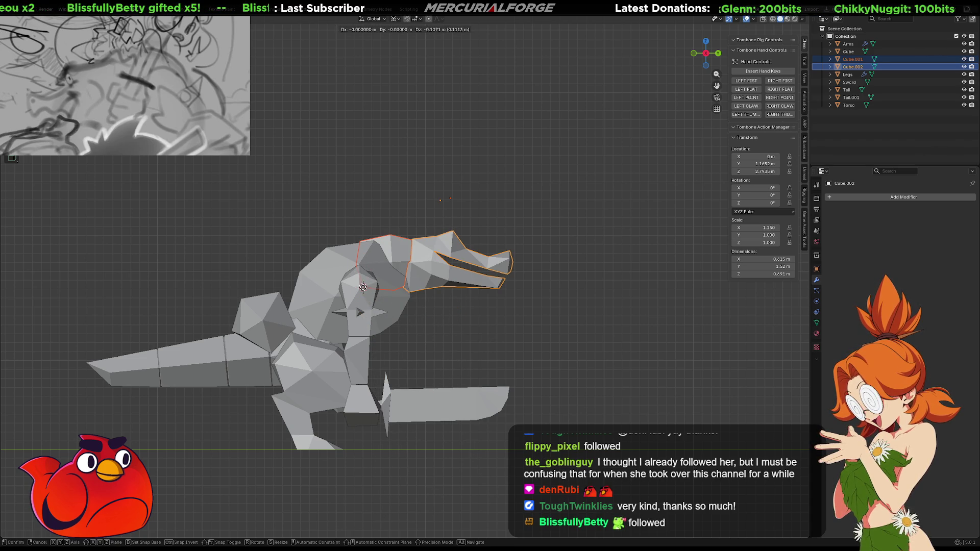
key(r)
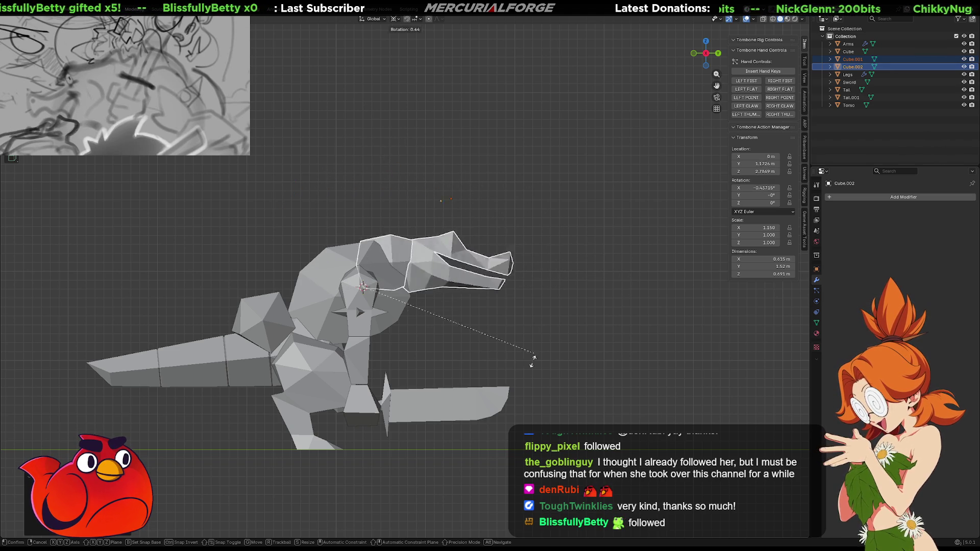
key(Escape)
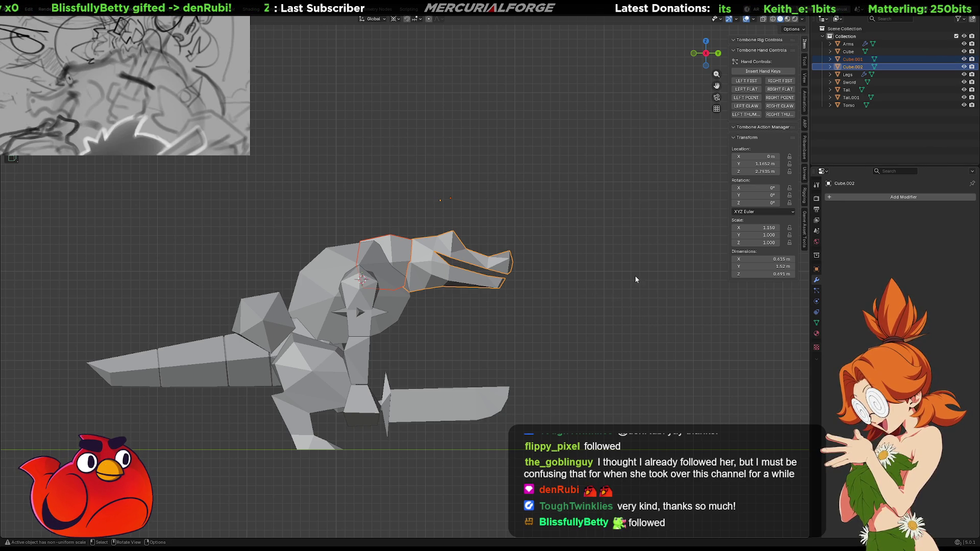
key(r)
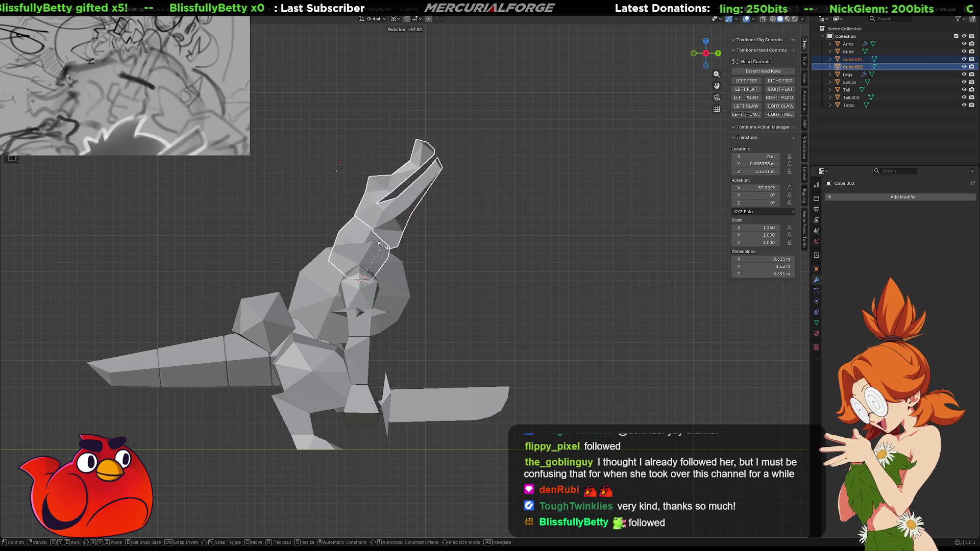
click(367, 240)
- Rotate the head about X and raise it along Z, then undo and orbit to check it
mouse_move(366, 240)
middle_down()
mouse_move(490, 278)
mouse_move(454, 292)
mouse_move(458, 284)
middle_up()
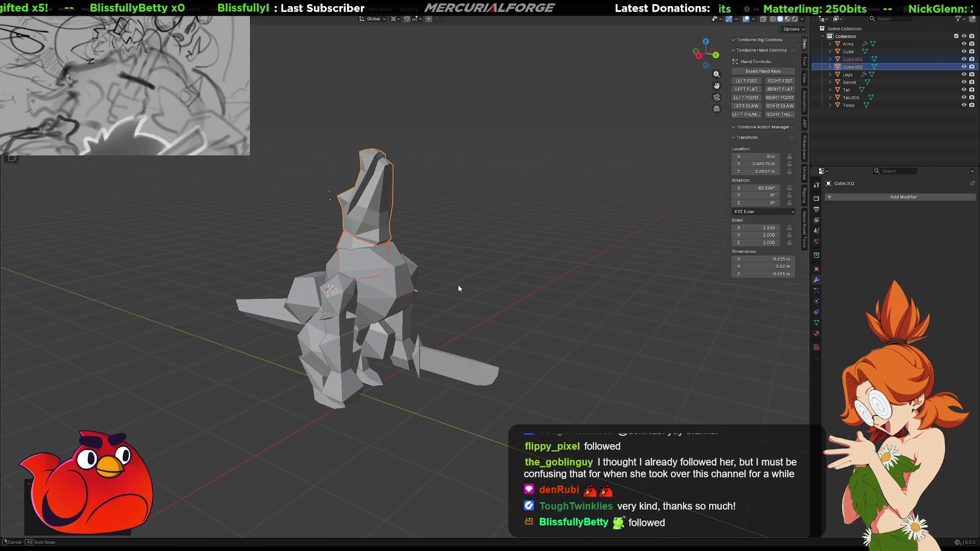
key(r)
key(x)
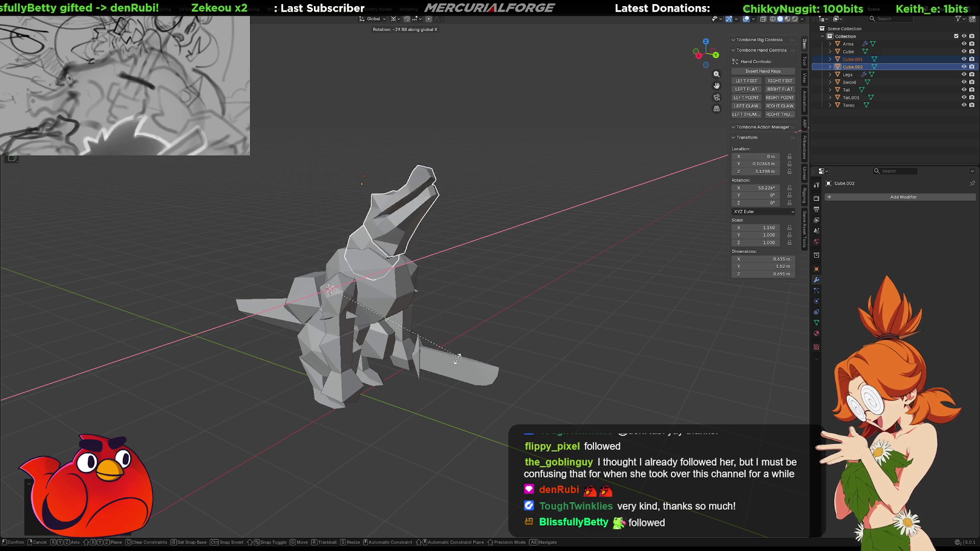
key(g)
key(z)
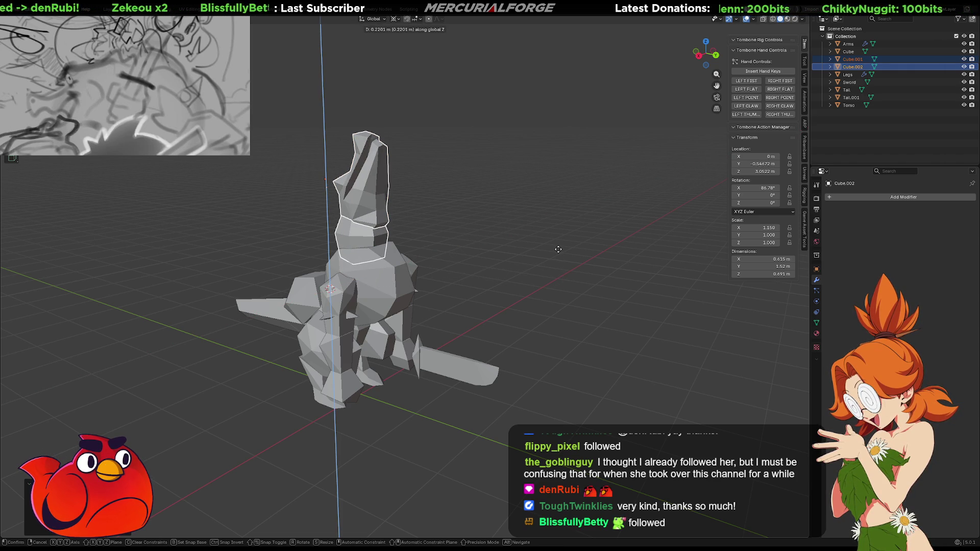
click(558, 249)
key(ctrl+z)
key(ctrl+z)
key(ctrl+z)
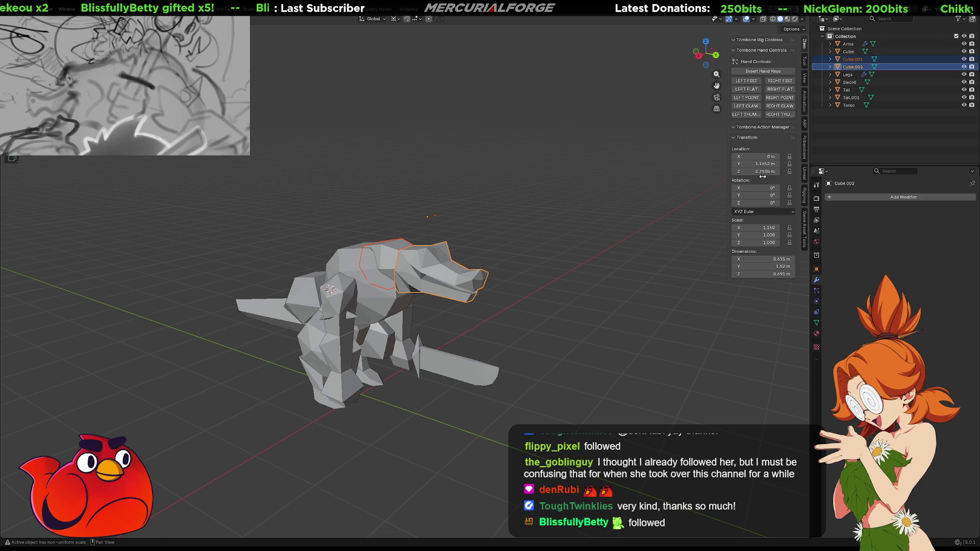
mouse_move(509, 326)
middle_down()
mouse_move(555, 311)
mouse_move(548, 320)
middle_up()
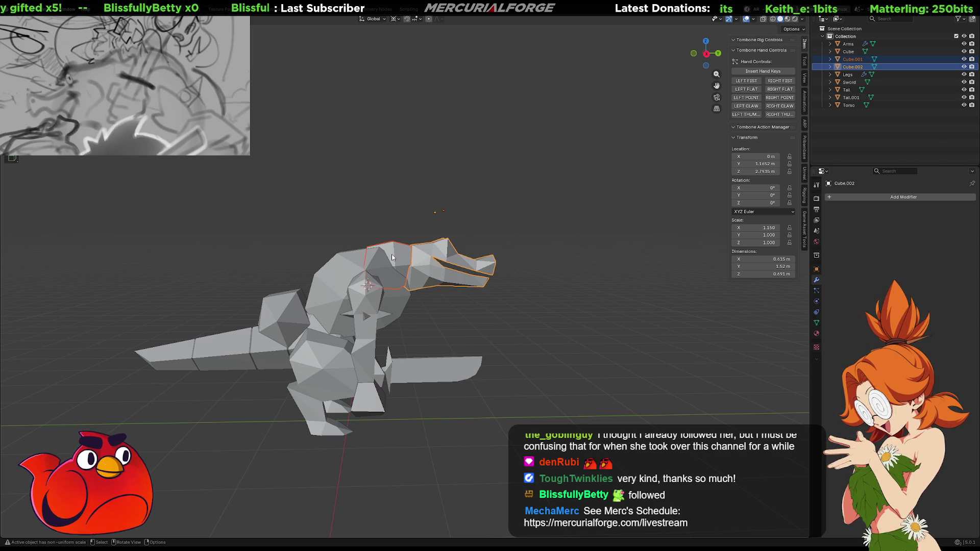
mouse_move(588, 325)
middle_down()
mouse_move(406, 327)
mouse_move(497, 330)
mouse_move(559, 319)
middle_up()
- Select all parts, orbit to the front, zoom in and select the Arms object
key(Tab)
key(Tab)
key(a)
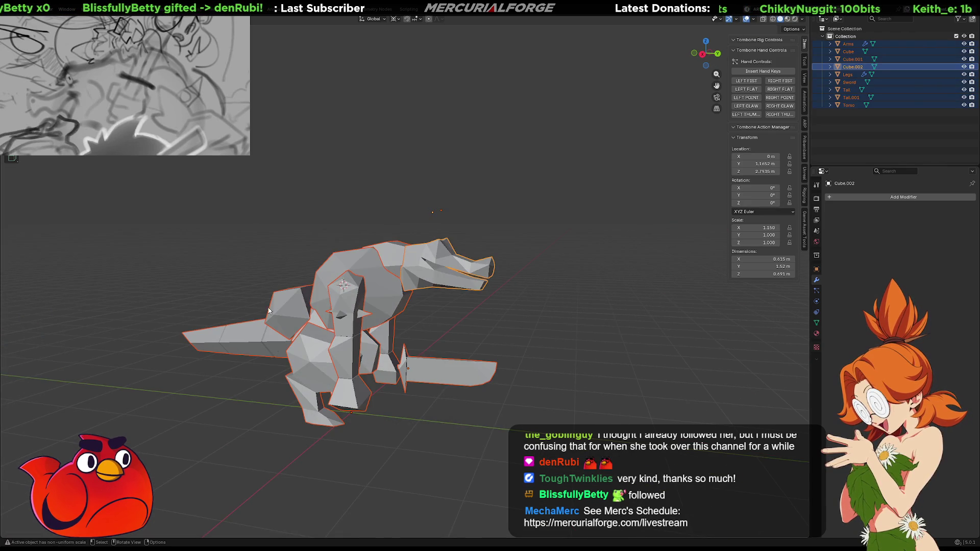
mouse_move(269, 310)
middle_down()
mouse_move(444, 301)
mouse_move(457, 298)
mouse_move(390, 294)
mouse_move(480, 274)
middle_up()
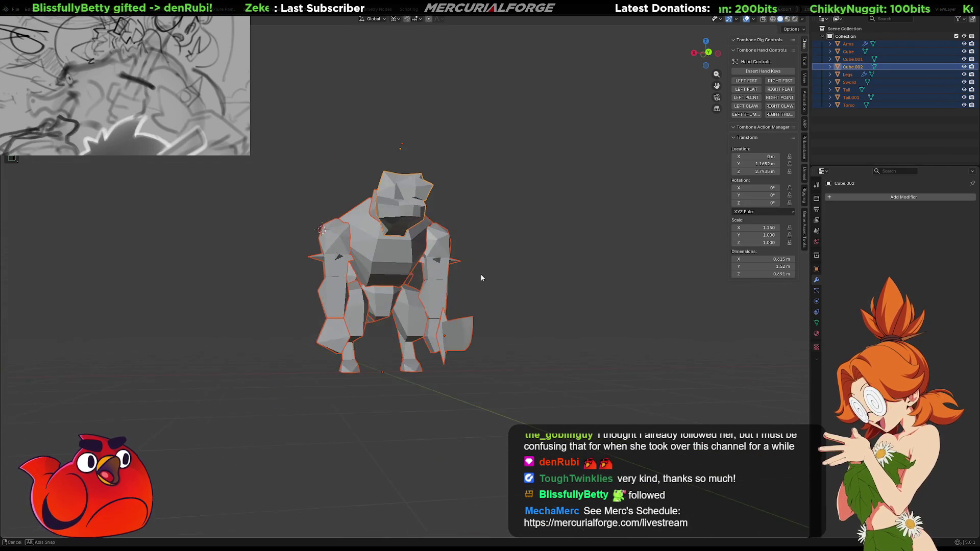
scroll(479, 283, up, 5)
click(473, 253)
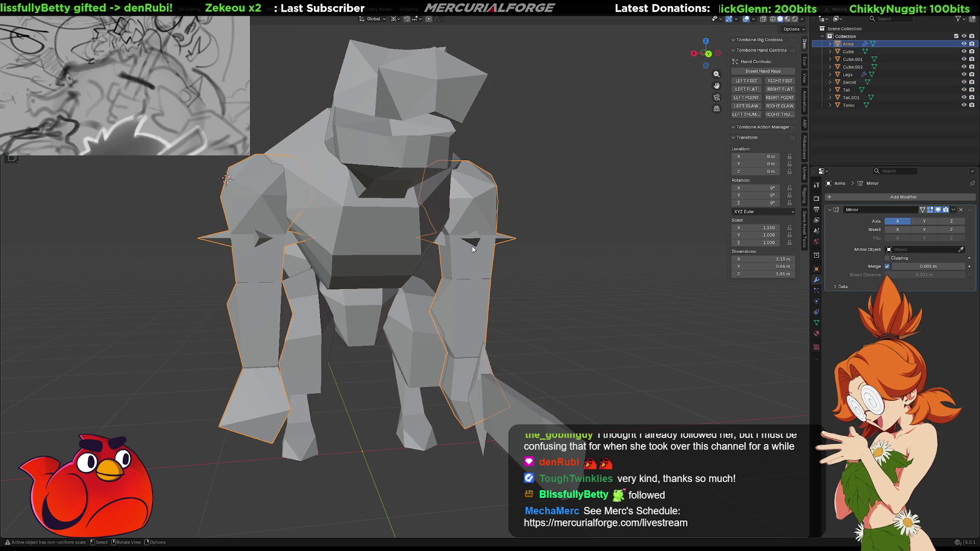
- Enter Edit Mode on the Arms mesh and select only the shoulder spike faces
key(Tab)
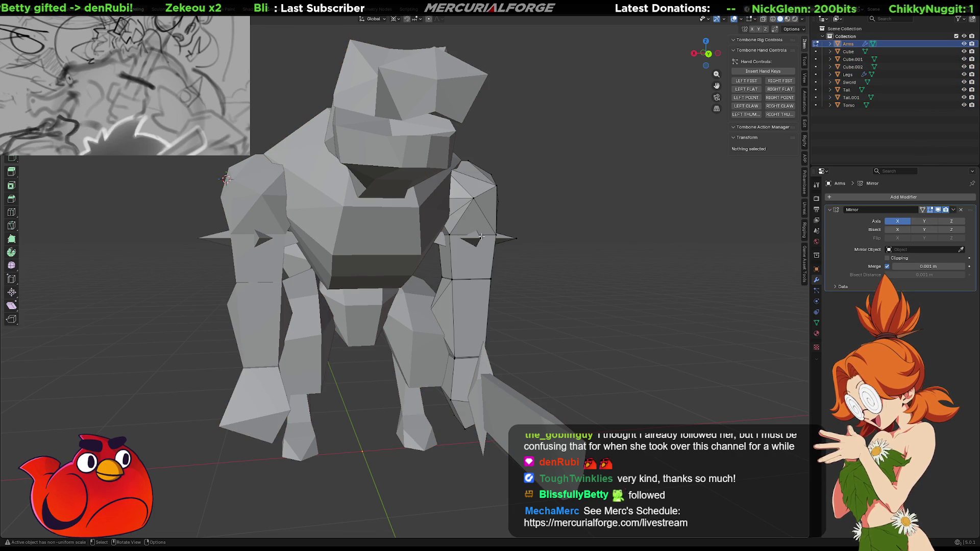
click(482, 236)
middle_drag(481, 236, 473, 244)
double_click(457, 237)
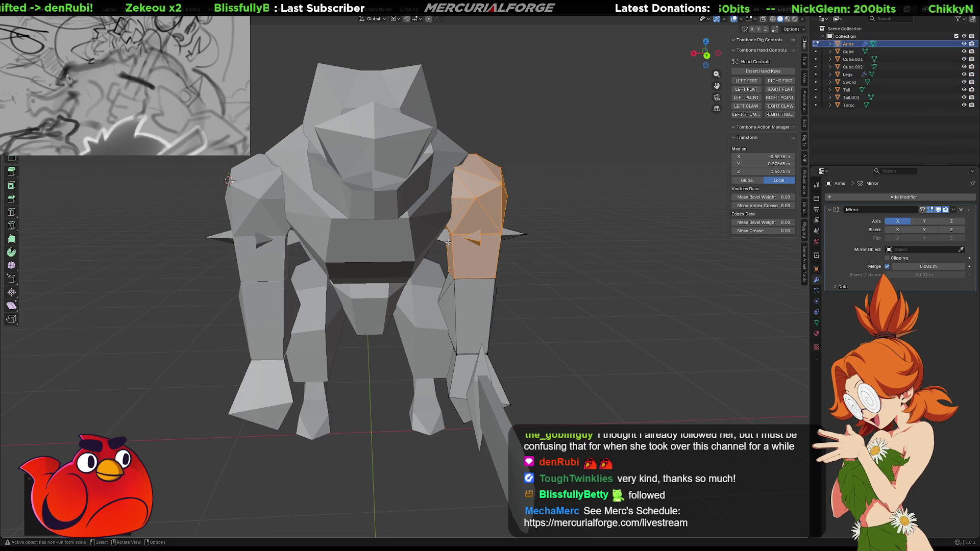
key(ctrl+z)
mouse_move(519, 233)
middle_down()
mouse_move(420, 233)
mouse_move(468, 247)
middle_up()
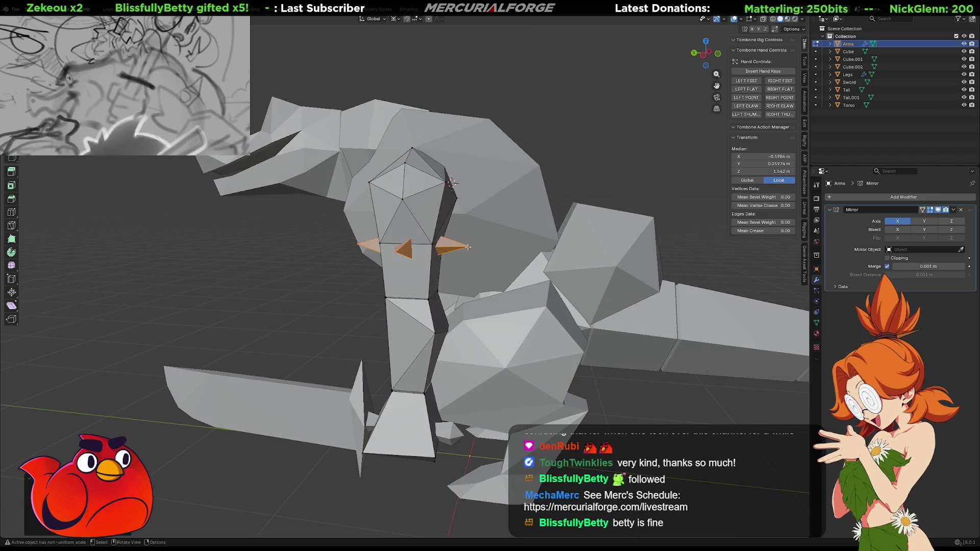
- Set the pivot to Individual Origins and scale the shoulder spikes up in two passes
click(395, 19)
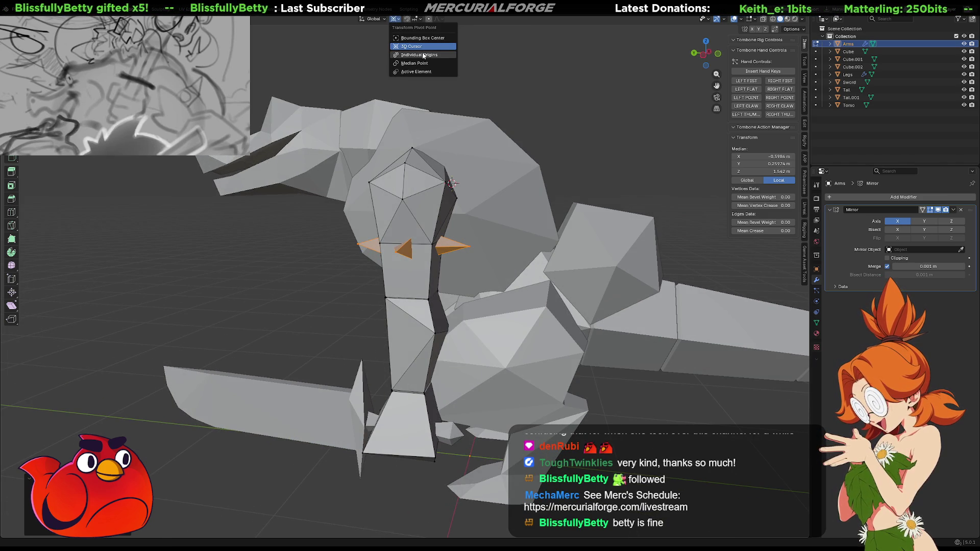
click(422, 56)
key(s)
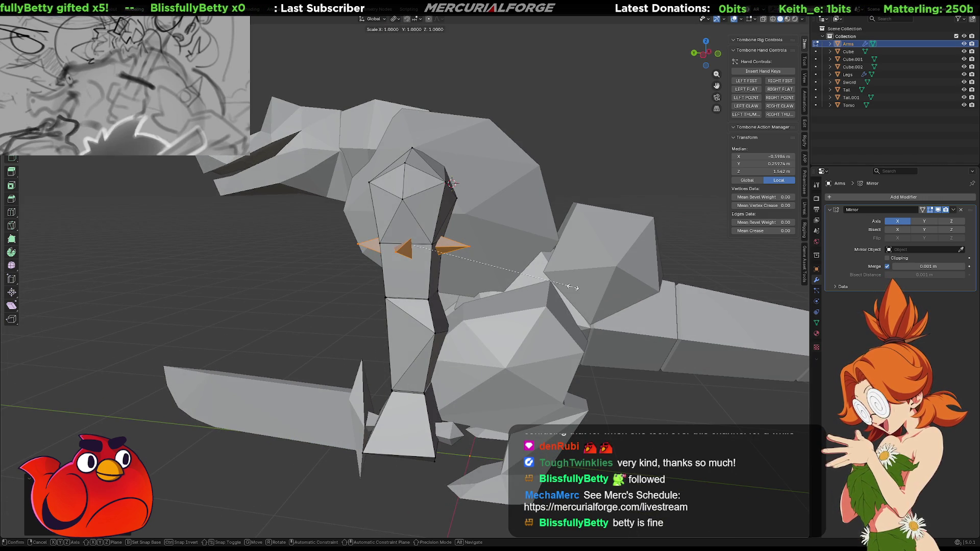
click(646, 287)
mouse_move(646, 287)
middle_down()
mouse_move(633, 259)
mouse_move(620, 262)
middle_up()
key(s)
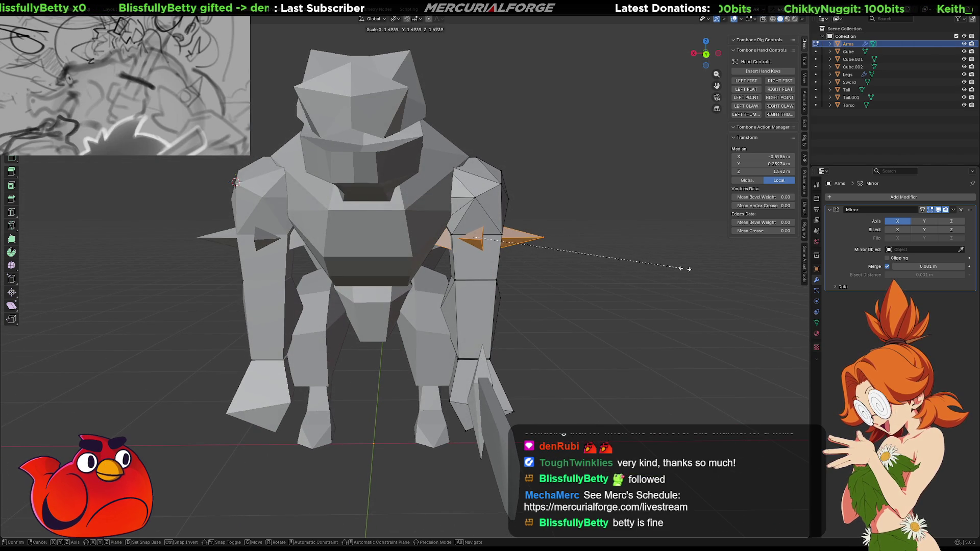
click(684, 271)
middle_drag(684, 271, 487, 251)
- Nudge a small spike face and then a single spike vertex along X
click(482, 240)
click(482, 239)
key(g)
key(x)
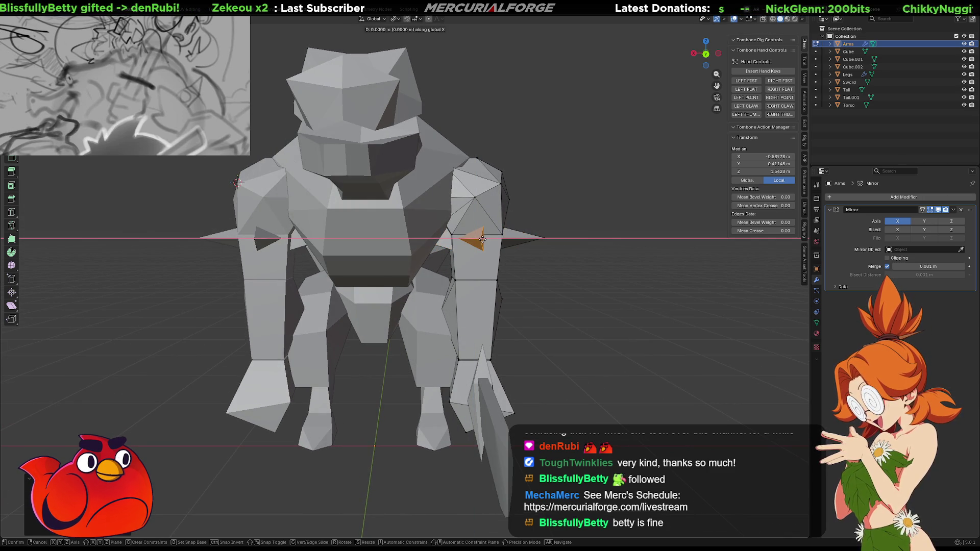
click(485, 239)
middle_drag(485, 239, 357, 248)
click(346, 251)
key(g)
key(x)
click(347, 251)
- Select the whole linked spike piece and slide it along X
key(l)
key(g)
key(x)
click(346, 251)
- Pull a single arm vertex forward along Y to form a small elbow point
middle_drag(346, 251, 306, 263)
scroll(308, 260, up, 5)
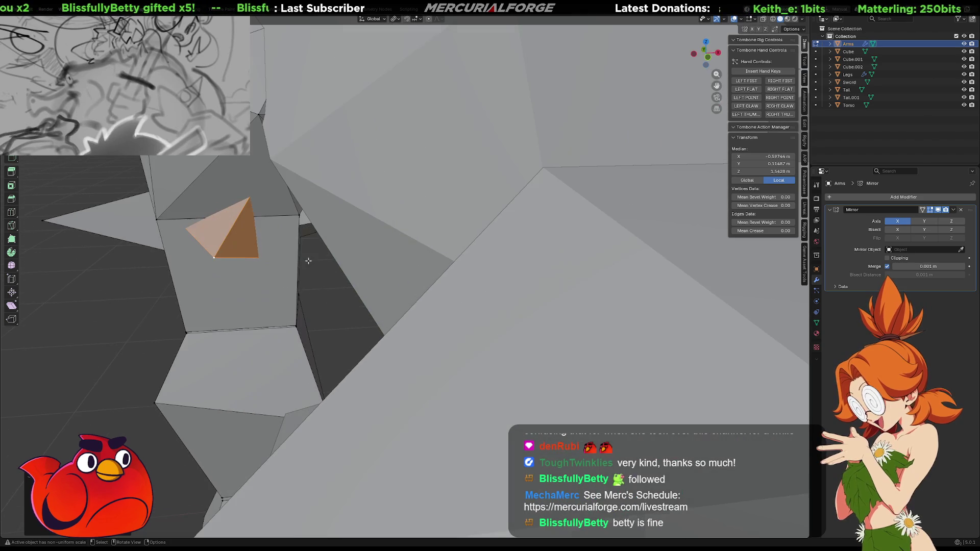
scroll(293, 245, down, 6)
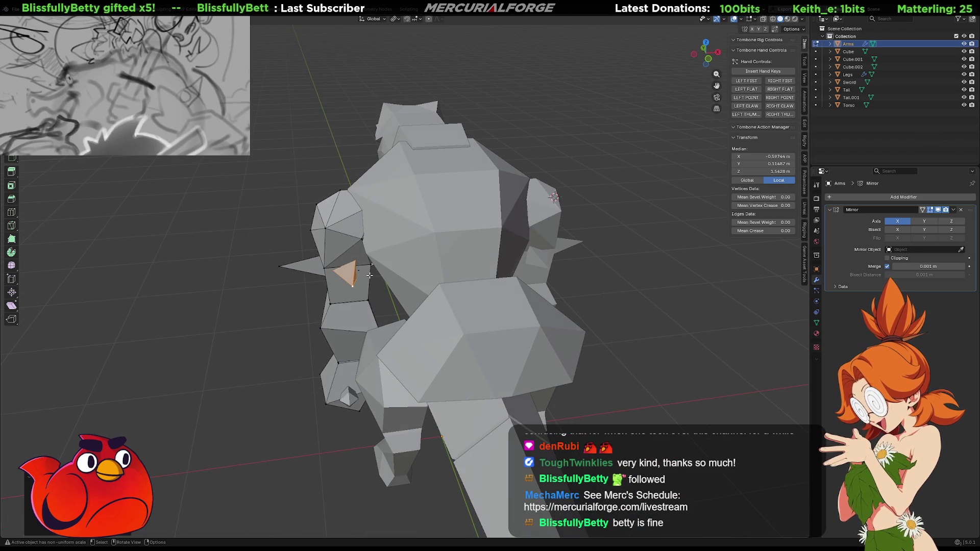
click(360, 271)
key(g)
key(x)
key(y)
click(384, 282)
mouse_move(383, 282)
middle_down()
mouse_move(467, 270)
mouse_move(538, 274)
mouse_move(510, 262)
middle_up()
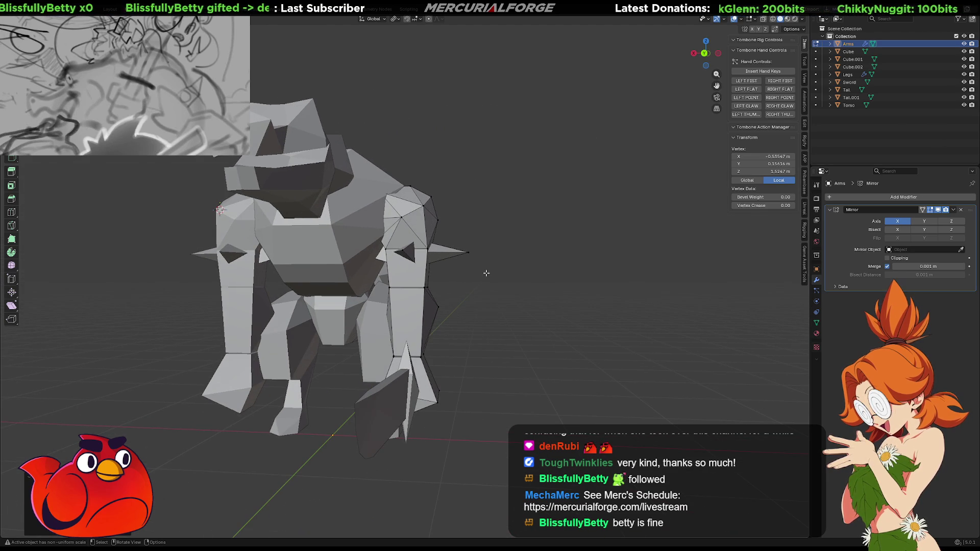
- Return to Object Mode and orbit around the finished creature to inspect it
key(Tab)
scroll(486, 272, down, 3)
mouse_move(486, 273)
middle_down()
mouse_move(463, 287)
mouse_move(293, 283)
mouse_move(408, 276)
mouse_move(413, 304)
mouse_move(438, 285)
mouse_move(485, 306)
middle_up()
scroll(448, 298, up, 5)
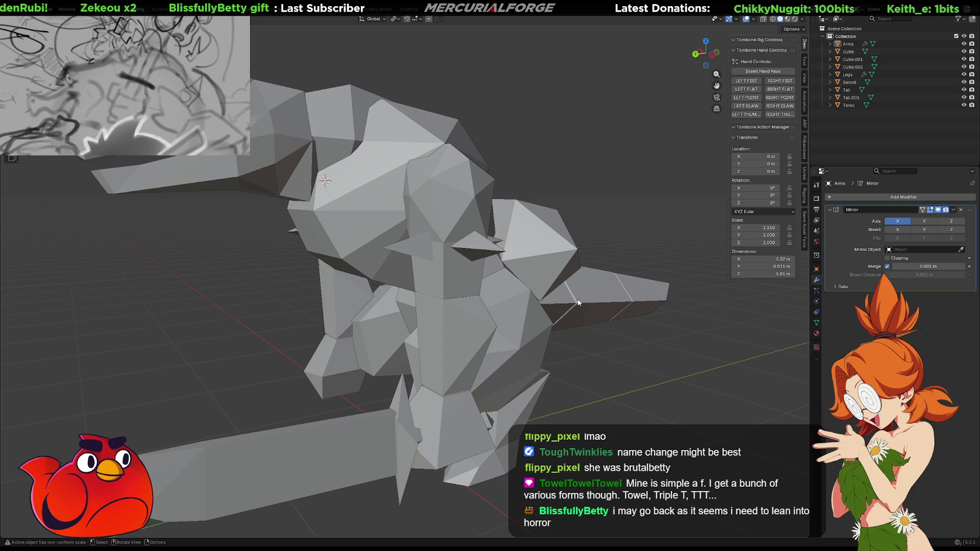
mouse_move(564, 291)
middle_down()
mouse_move(428, 266)
mouse_move(399, 274)
mouse_move(415, 251)
mouse_move(463, 285)
mouse_move(332, 278)
mouse_move(466, 277)
mouse_move(440, 272)
middle_up()
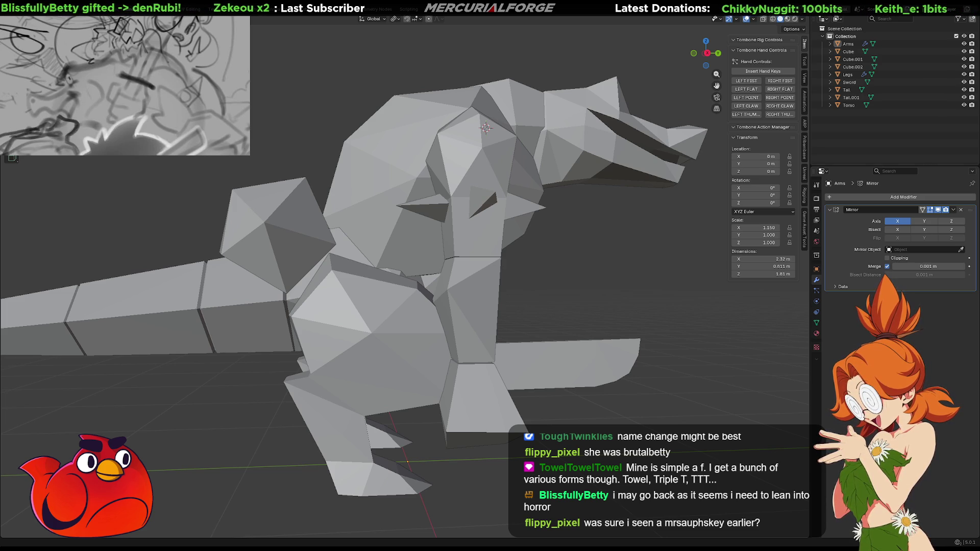
mouse_move(663, 256)
middle_down()
mouse_move(470, 246)
mouse_move(464, 268)
mouse_move(627, 260)
middle_up()
scroll(408, 306, down, 4)
- Box-select every part of the creature and export it from the Game Asset Tools panel
key(ctrl+b)
drag(208, 427, 613, 230)
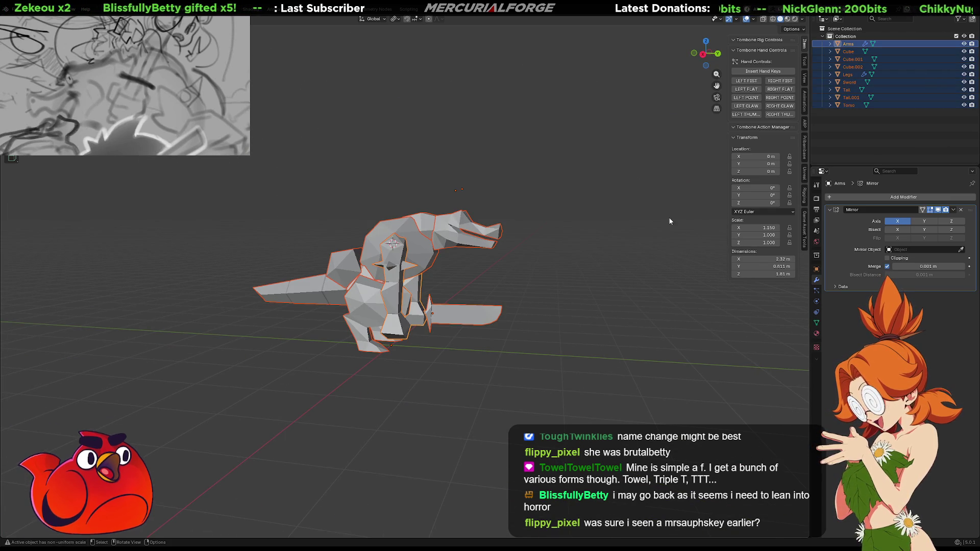
click(804, 220)
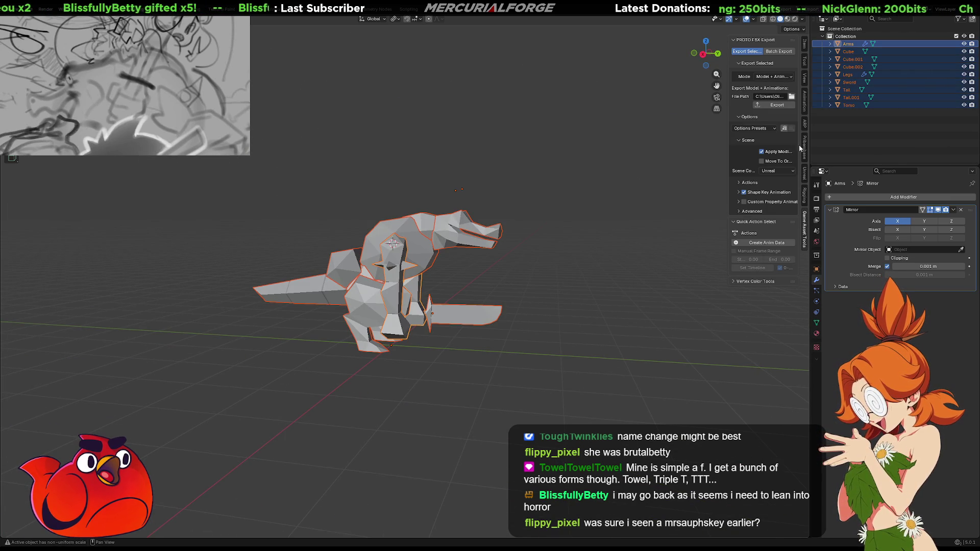
click(768, 105)
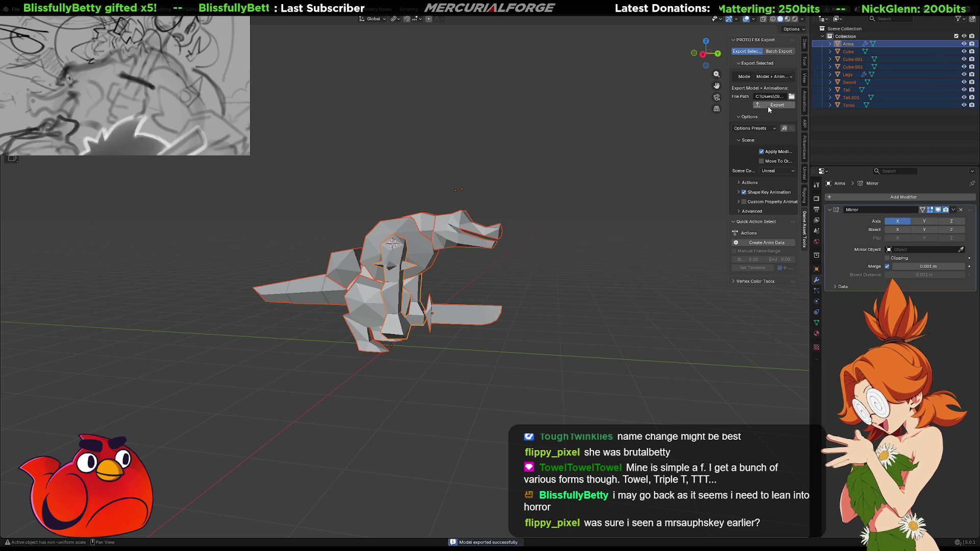